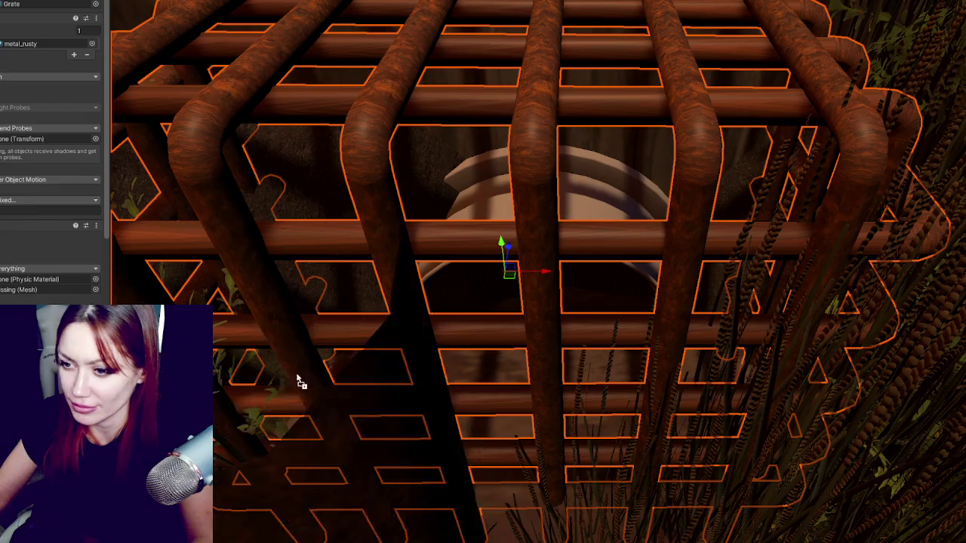
Step: Apply the metal_rusty material to the ring mesh behind the grate
{"action": "left_click_drag", "start_coordinate": [448, 313], "coordinate": [596, 171]}
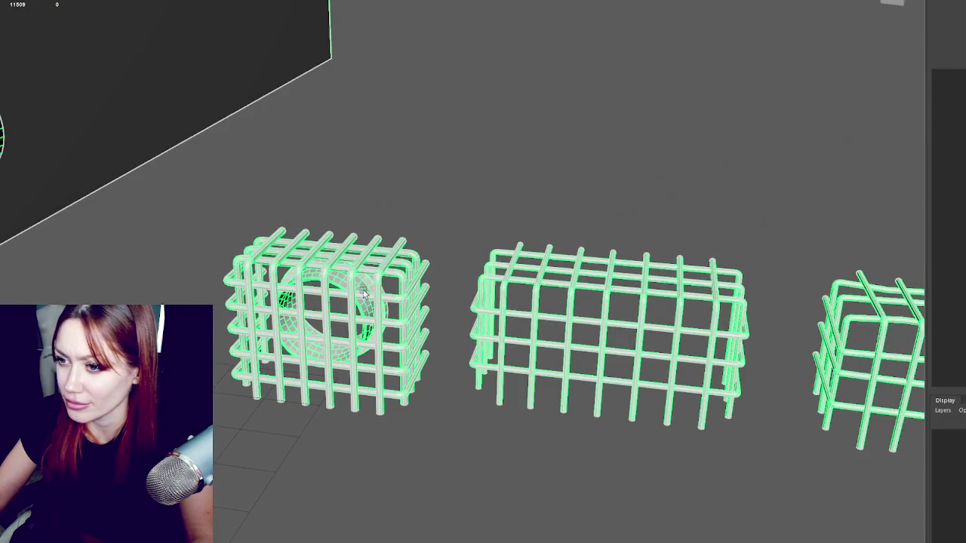
Step: Select the first cage and frame the view on it
{"action": "left_click", "coordinate": [364, 294]}
{"action": "left_click", "coordinate": [365, 287]}
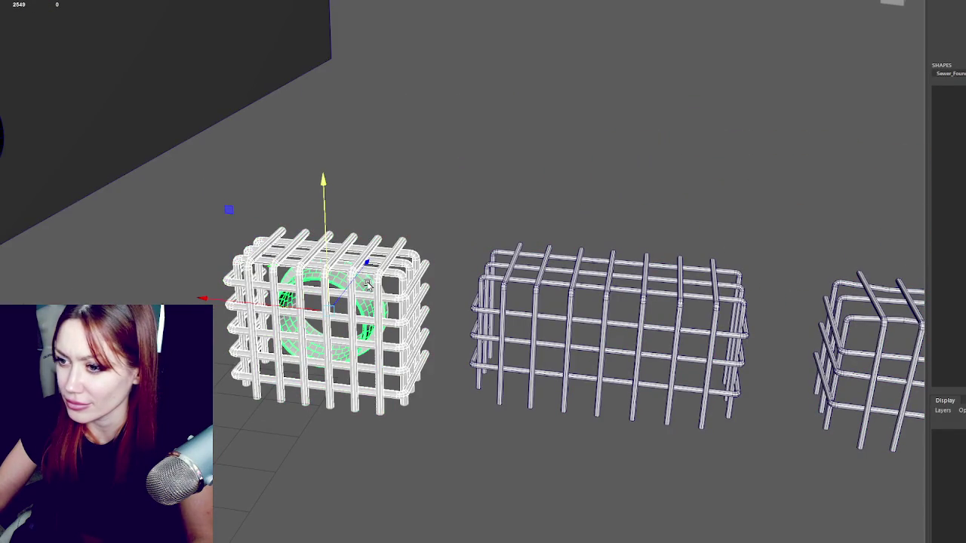
{"action": "right_click", "coordinate": [507, 123]}
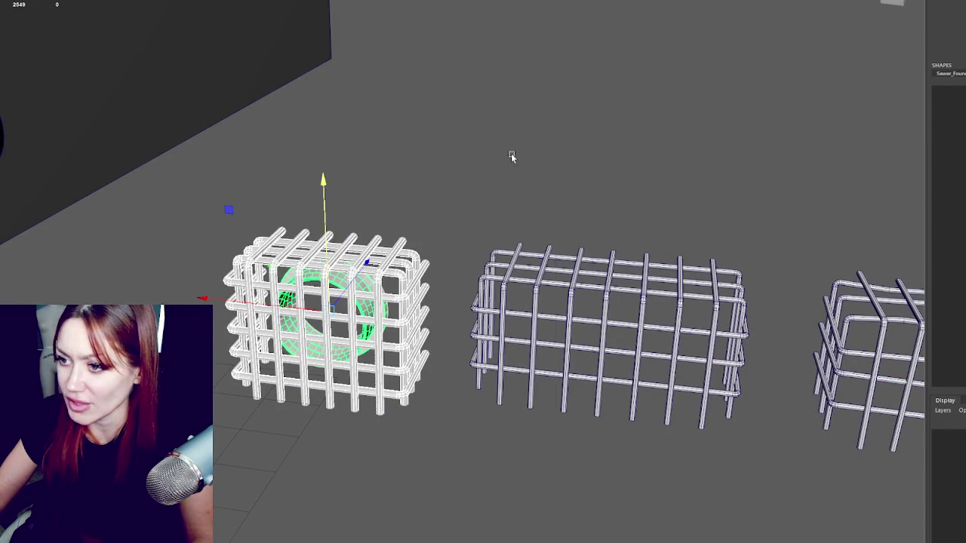
{"action": "key", "text": "f"}
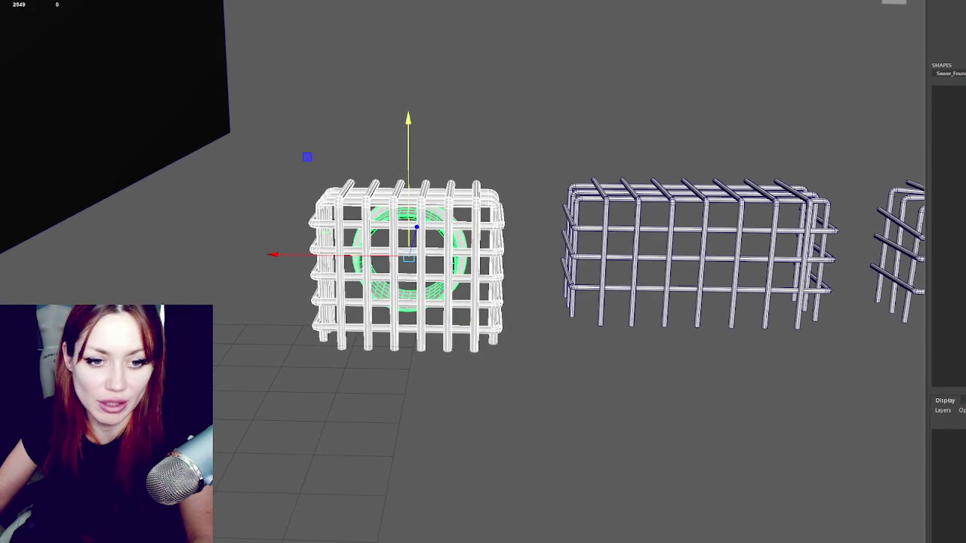
{"action": "left_click", "coordinate": [324, 238]}
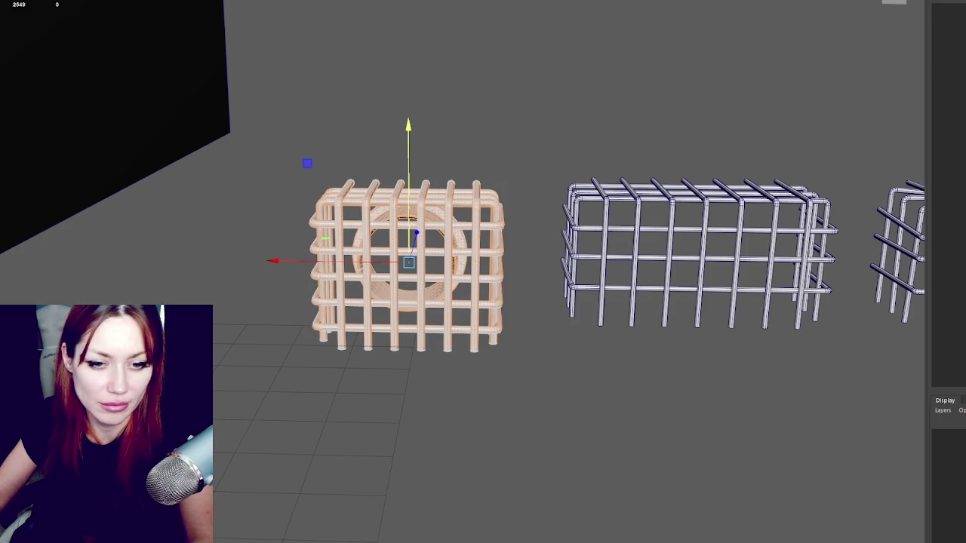
Step: Lower the ring inside the first cage slightly along Y
{"action": "left_click", "coordinate": [366, 241]}
{"action": "left_click_drag", "start_coordinate": [408, 151], "coordinate": [408, 163]}
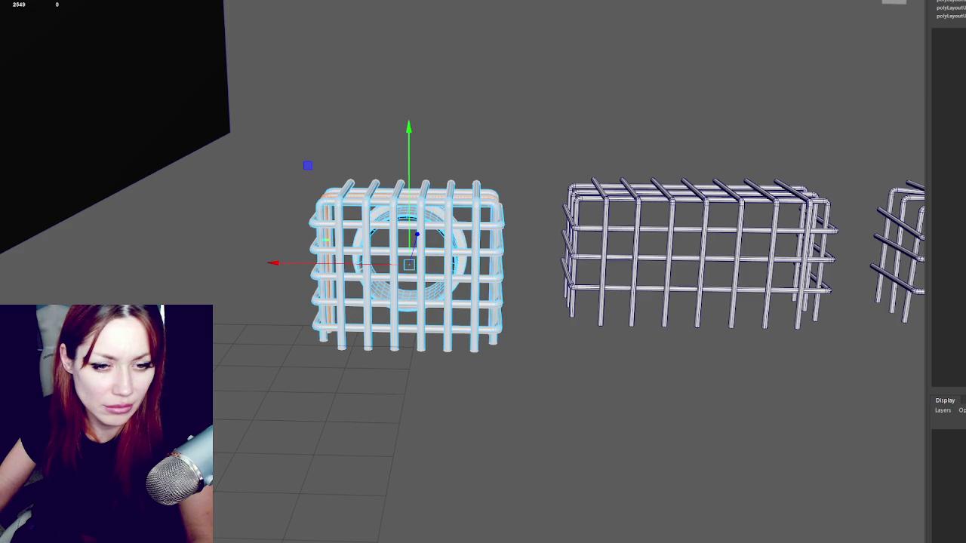
{"action": "key", "text": "F9"}
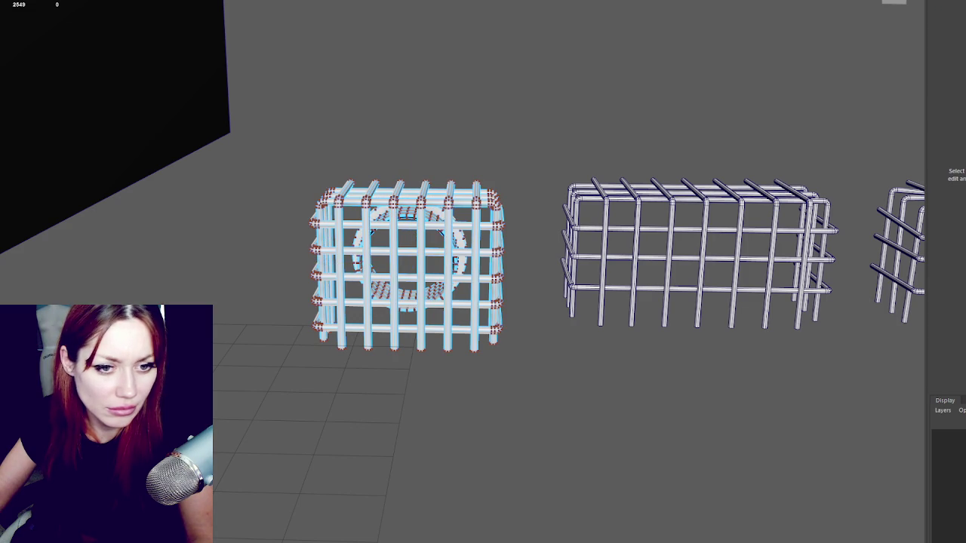
Step: Lay out the first cage's UVs twice, then box-select and frame the cage and ring
{"action": "key", "text": "F8"}
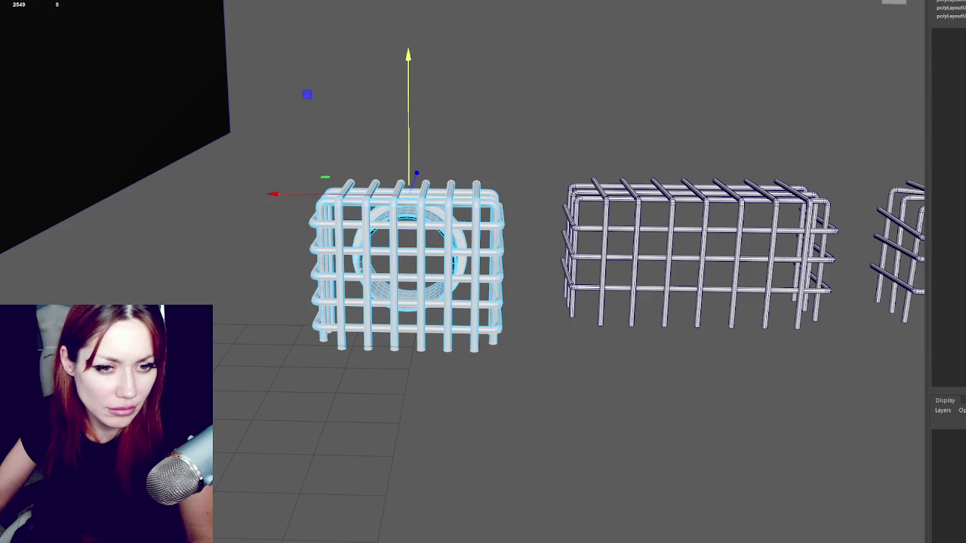
{"action": "key", "text": "g"}
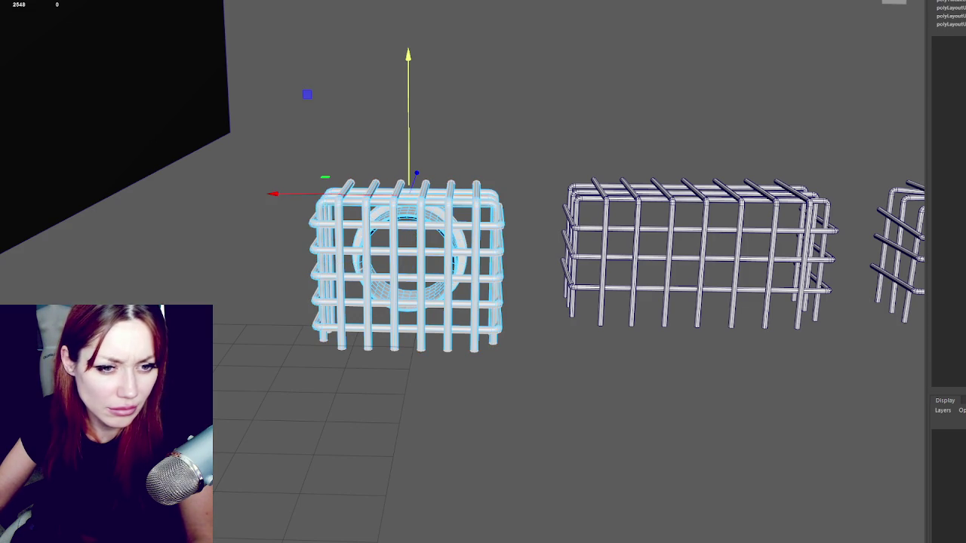
{"action": "key", "text": "g"}
{"action": "key", "text": "g"}
{"action": "key", "text": "g"}
{"action": "left_click_drag", "start_coordinate": [284, 146], "coordinate": [517, 393]}
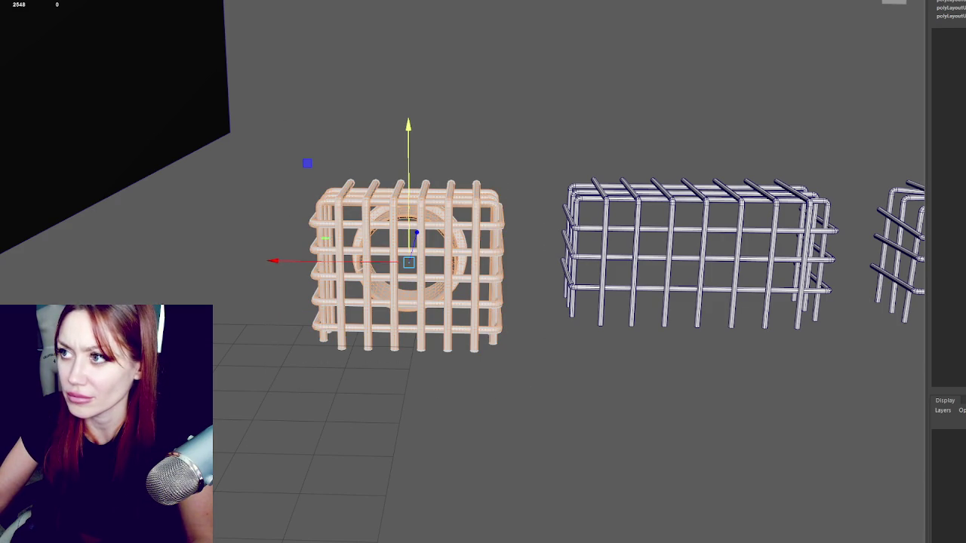
{"action": "key", "text": "f"}
{"action": "scroll", "coordinate": [640, 142], "scroll_direction": "up", "scroll_amount": 10}
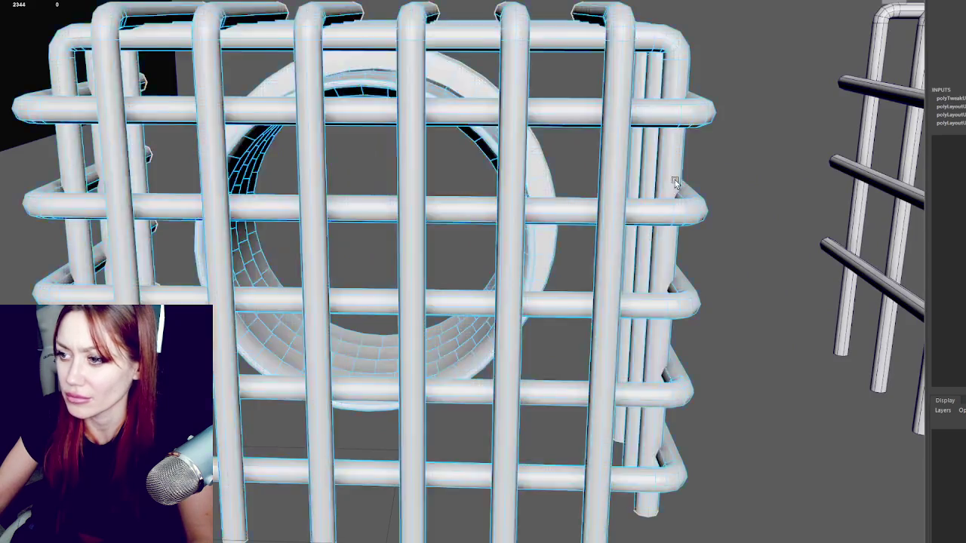
{"action": "scroll", "coordinate": [640, 141], "scroll_direction": "down", "scroll_amount": 10}
{"action": "scroll", "coordinate": [459, 272], "scroll_direction": "up", "scroll_amount": 3}
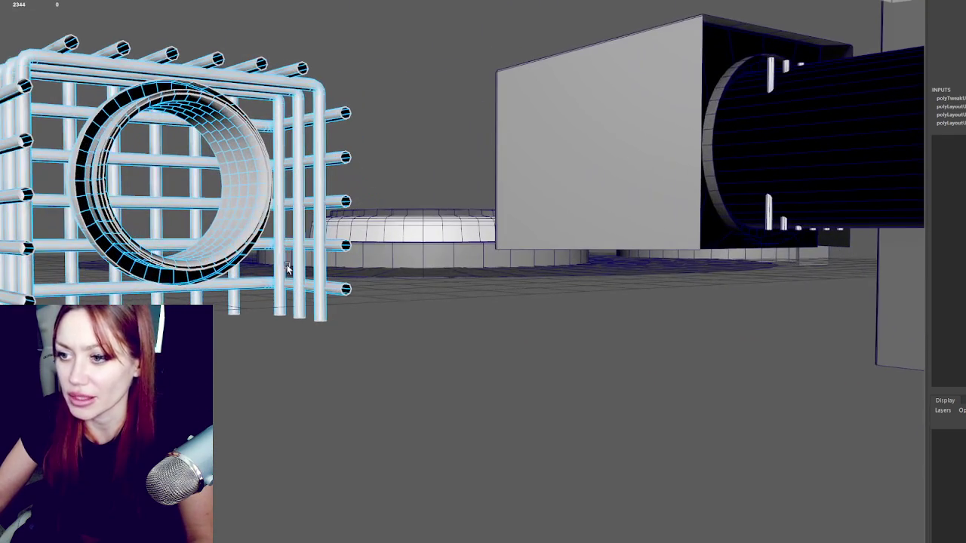
{"action": "scroll", "coordinate": [545, 324], "scroll_direction": "down", "scroll_amount": 2}
{"action": "scroll", "coordinate": [685, 276], "scroll_direction": "up", "scroll_amount": 5}
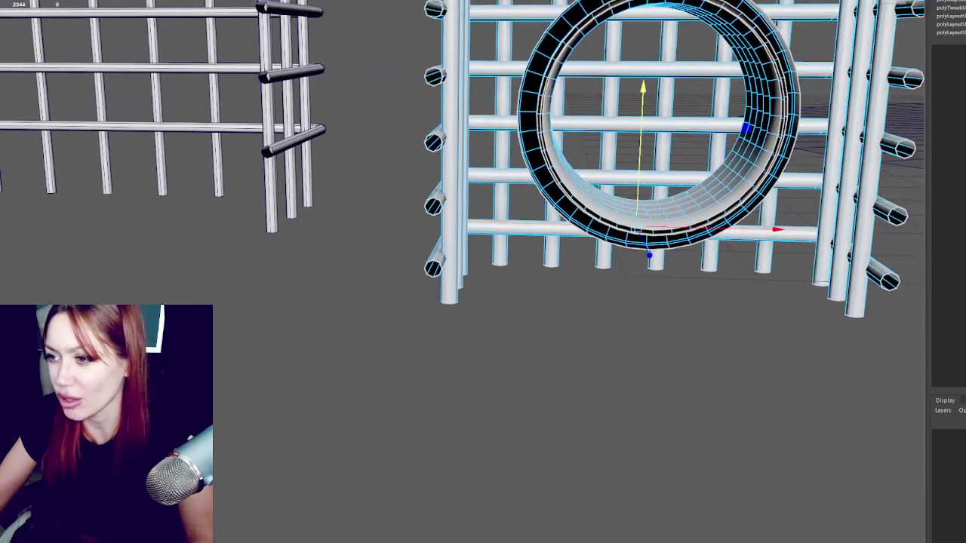
{"action": "scroll", "coordinate": [604, 181], "scroll_direction": "up", "scroll_amount": 5}
{"action": "mouse_move", "coordinate": [603, 181]}
{"action": "left_mouse_down"}
{"action": "mouse_move", "coordinate": [469, 185]}
{"action": "mouse_move", "coordinate": [573, 181]}
{"action": "mouse_move", "coordinate": [600, 196]}
{"action": "left_mouse_up"}
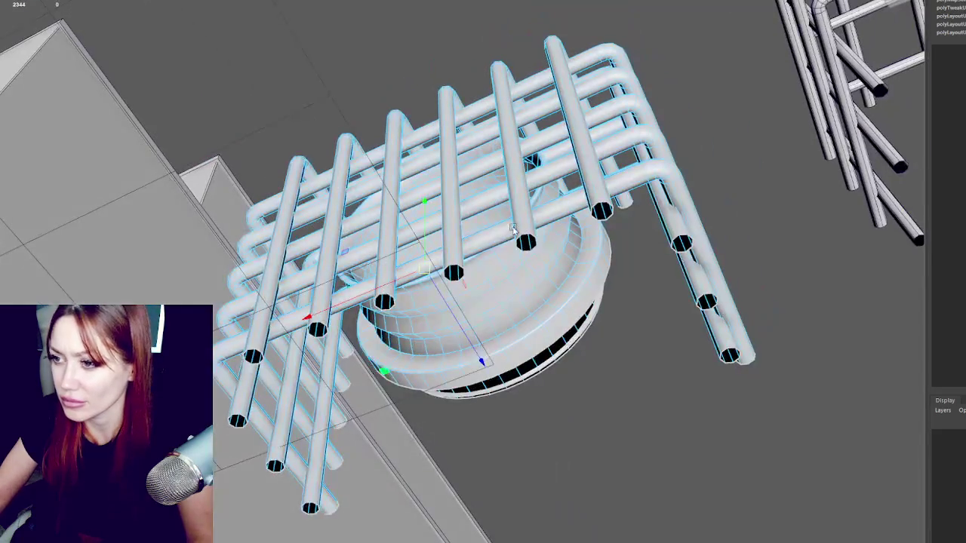
{"action": "key", "text": "q"}
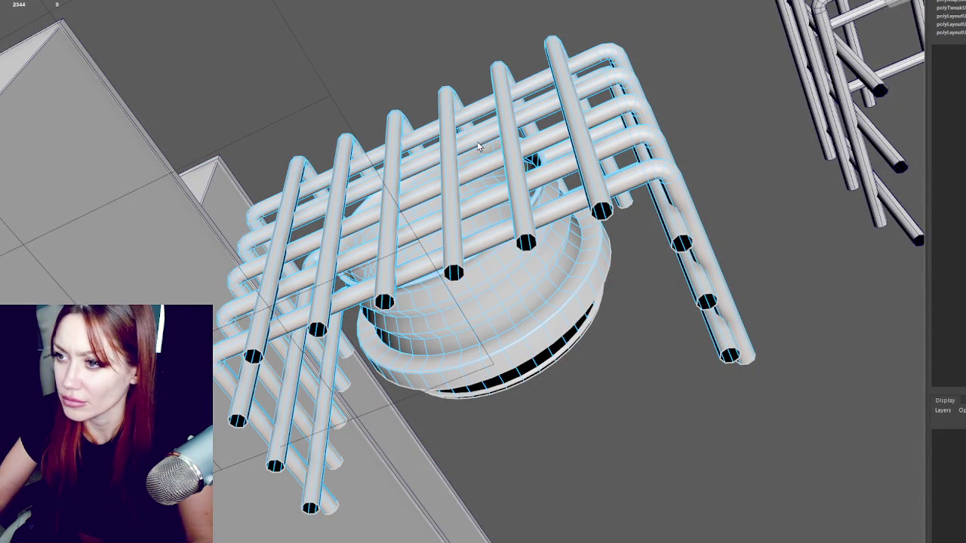
{"action": "mouse_move", "coordinate": [565, 198]}
{"action": "left_mouse_down"}
{"action": "mouse_move", "coordinate": [407, 234]}
{"action": "mouse_move", "coordinate": [315, 63]}
{"action": "left_mouse_up"}
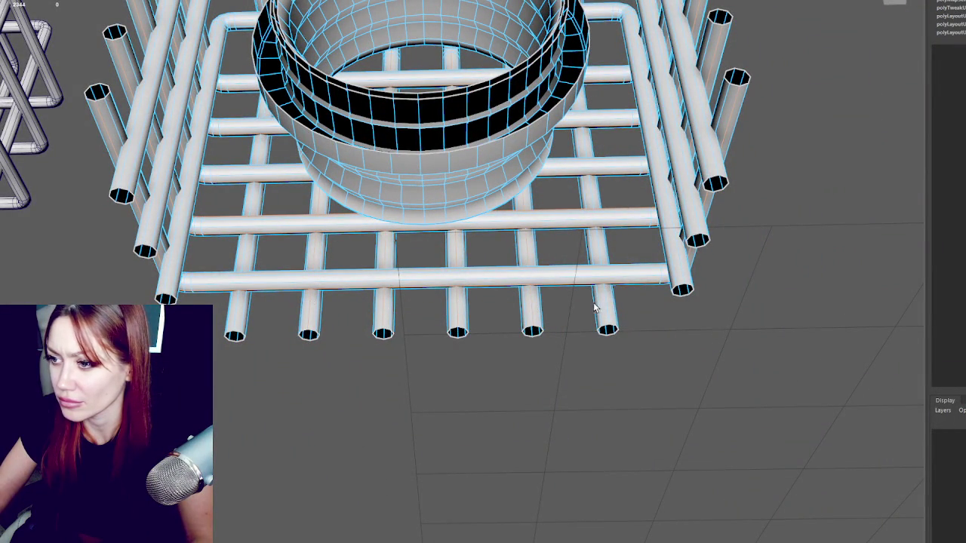
{"action": "left_click_drag", "start_coordinate": [313, 299], "coordinate": [292, 384]}
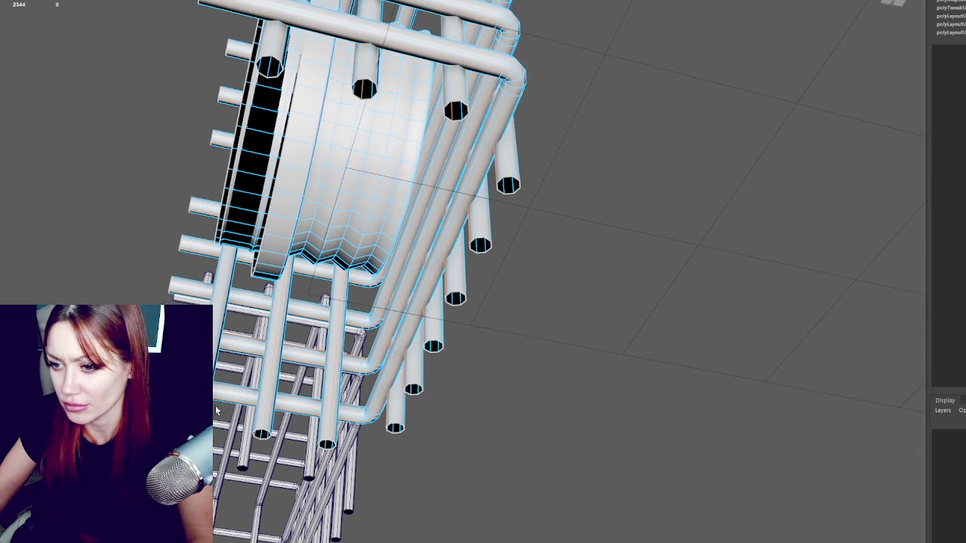
{"action": "left_click_drag", "start_coordinate": [355, 396], "coordinate": [643, 418]}
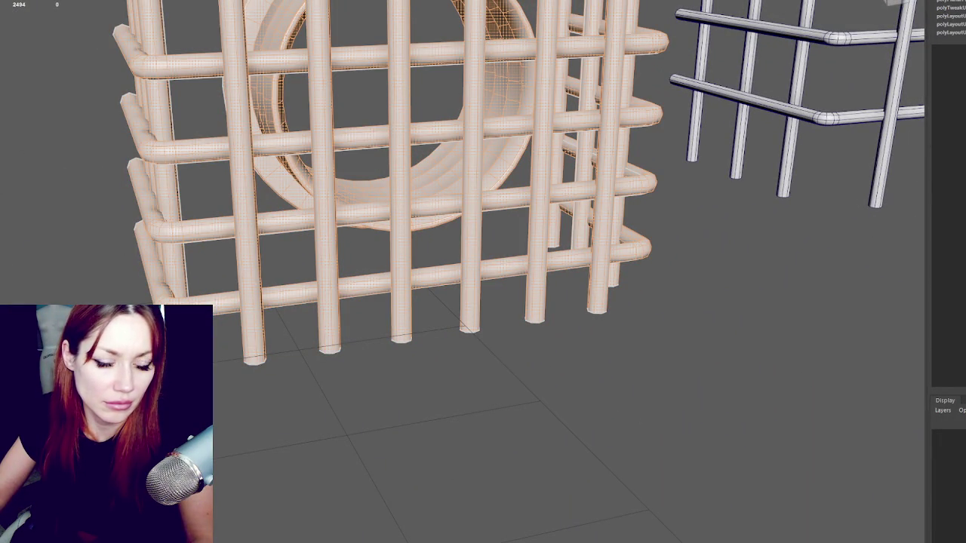
Step: Select individual cage bars, briefly toggling one bar between wireframe and shaded display
{"action": "key", "text": "F8"}
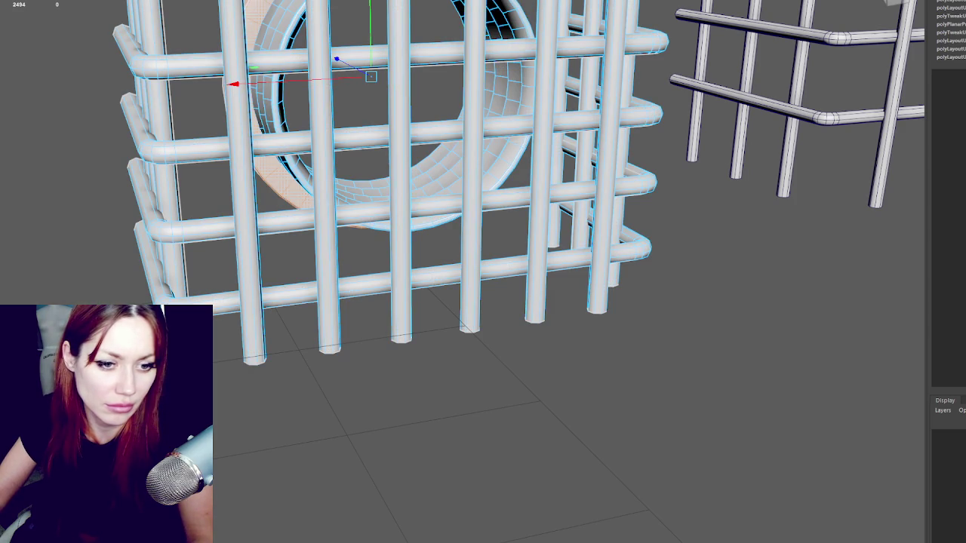
{"action": "left_click", "coordinate": [392, 138]}
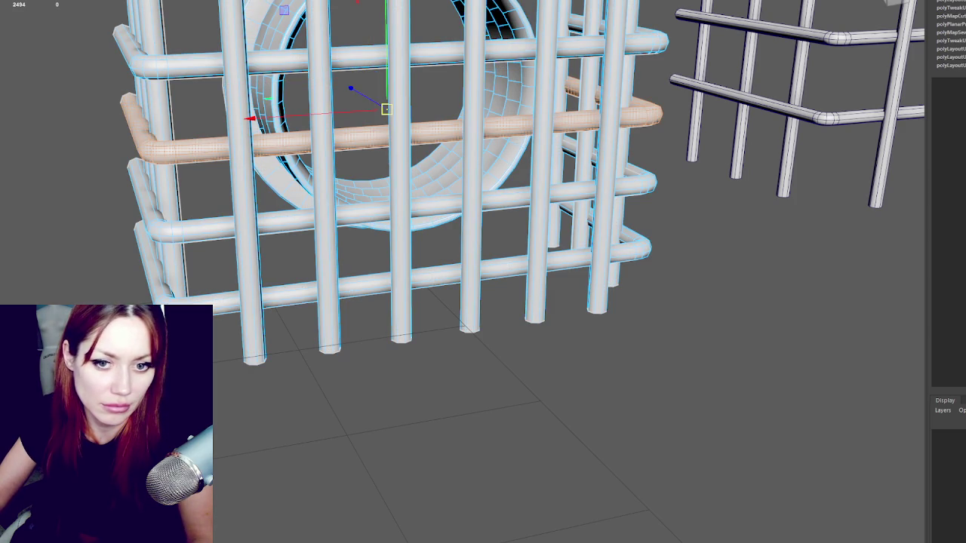
{"action": "left_click", "coordinate": [323, 189]}
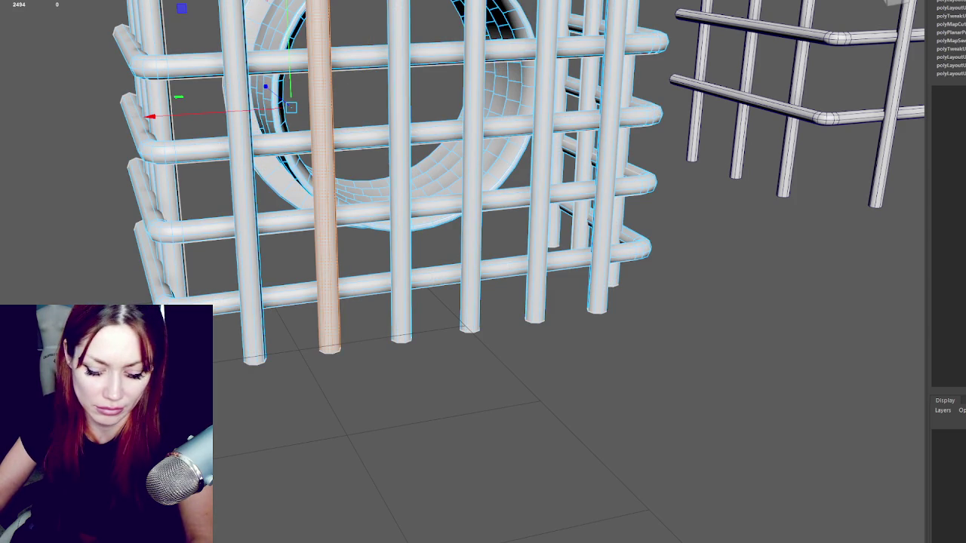
{"action": "key", "text": "ctrl+h"}
{"action": "key", "text": "shift+h"}
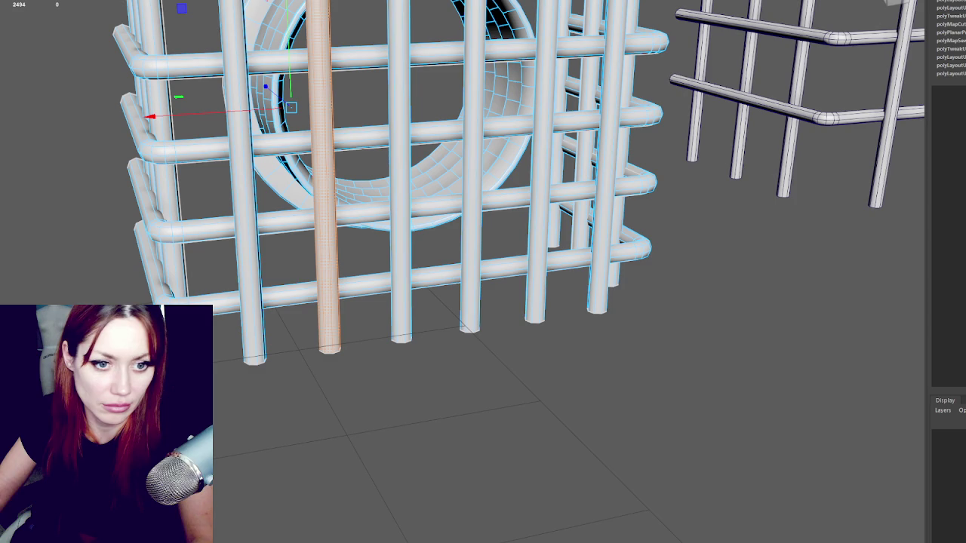
{"action": "left_click", "coordinate": [469, 226]}
{"action": "left_click", "coordinate": [537, 227]}
{"action": "left_click", "coordinate": [597, 226]}
{"action": "left_click", "coordinate": [584, 189]}
{"action": "left_click", "coordinate": [577, 153]}
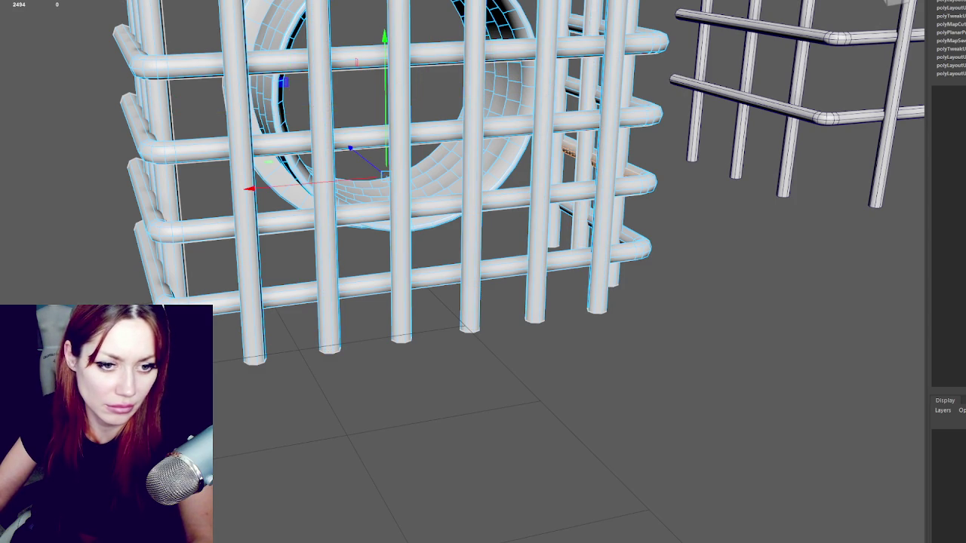
{"action": "left_click", "coordinate": [400, 226]}
Step: Select the remaining cage rails, then the drum inside, and tumble the view above it
{"action": "left_click", "coordinate": [438, 130]}
{"action": "left_click", "coordinate": [453, 260]}
{"action": "left_click", "coordinate": [253, 227]}
{"action": "left_click", "coordinate": [438, 51]}
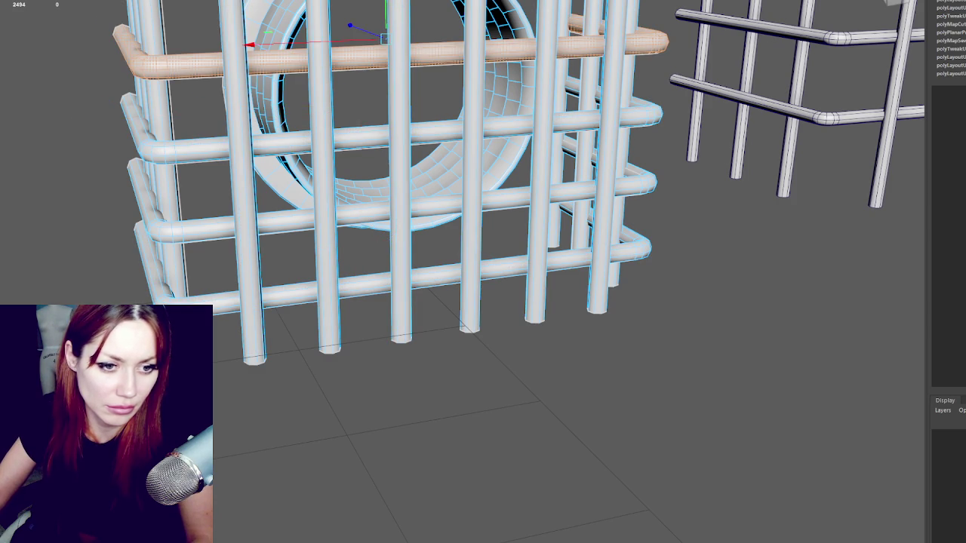
{"action": "left_click", "coordinate": [169, 113]}
{"action": "left_click", "coordinate": [539, 189]}
{"action": "left_click", "coordinate": [604, 188]}
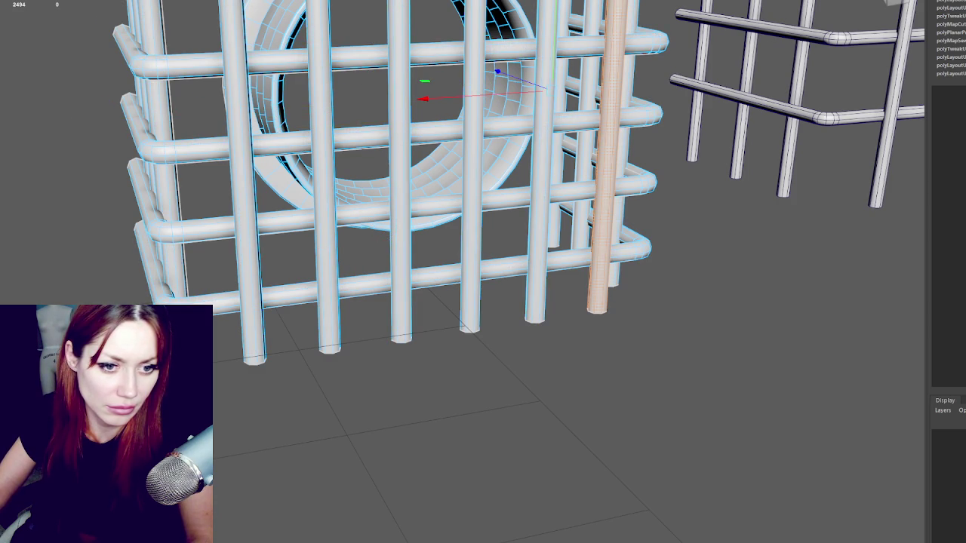
{"action": "left_click", "coordinate": [173, 228]}
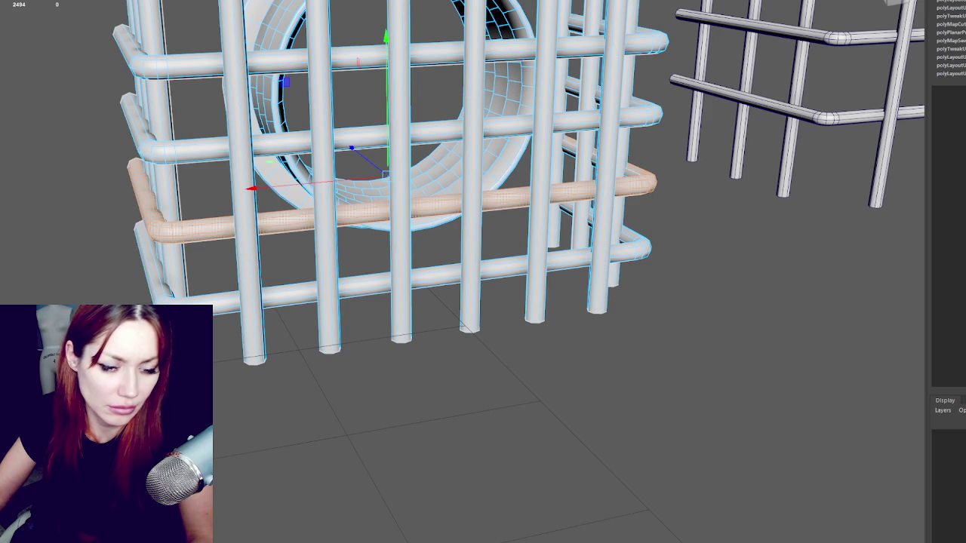
{"action": "left_click", "coordinate": [173, 147]}
{"action": "left_click_drag", "start_coordinate": [53, 244], "coordinate": [155, 146]}
Step: Run UV layout three times on the drum, then box-select the drum in the front cage
{"action": "key", "text": "q"}
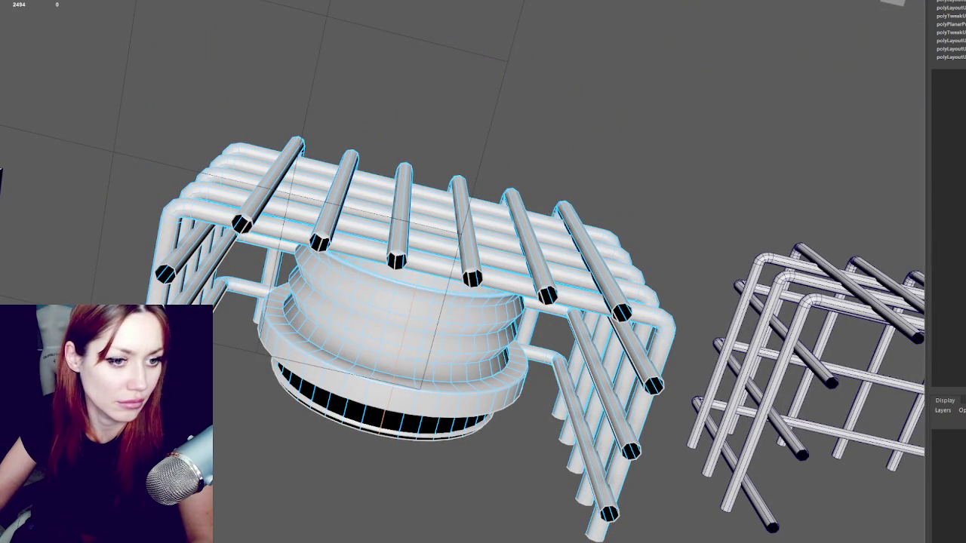
{"action": "key", "text": "g"}
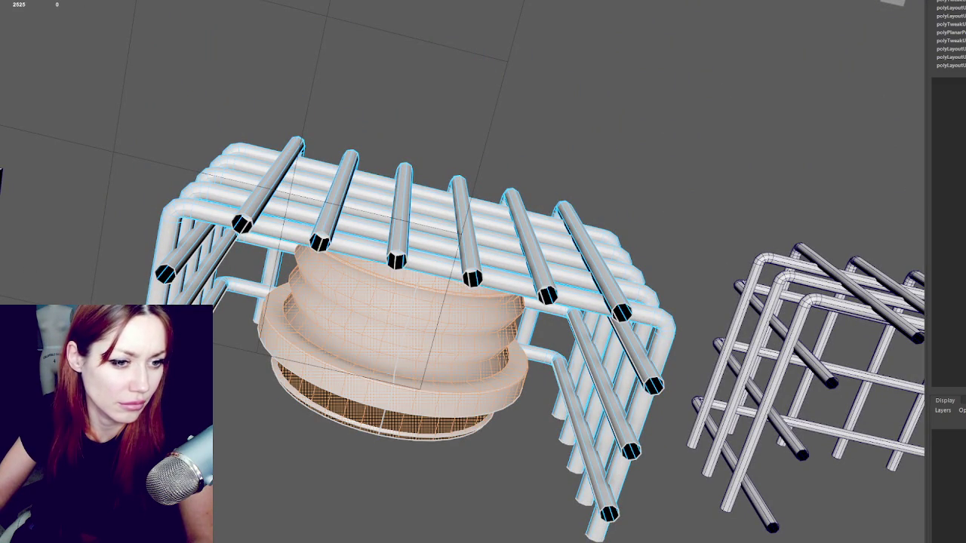
{"action": "key", "text": "g"}
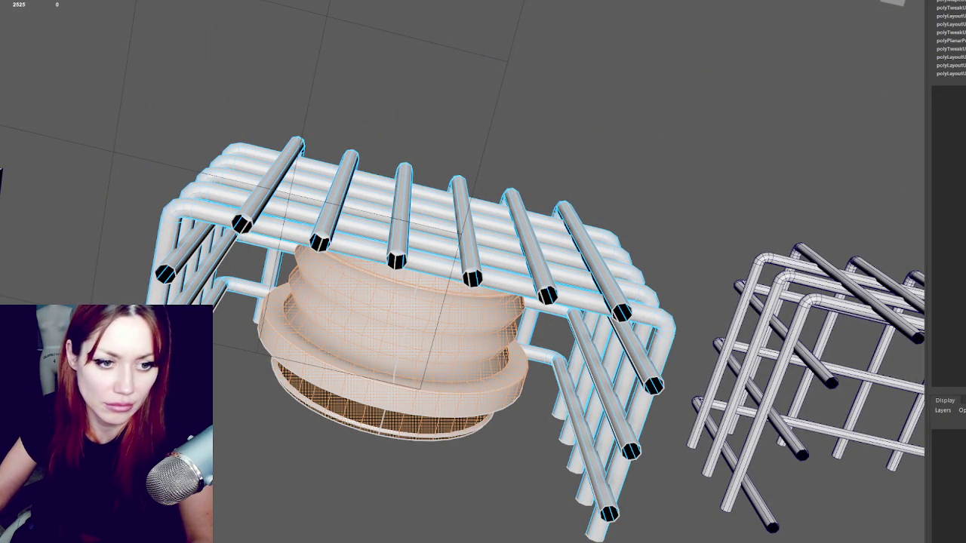
{"action": "key", "text": "g"}
{"action": "key", "text": "g"}
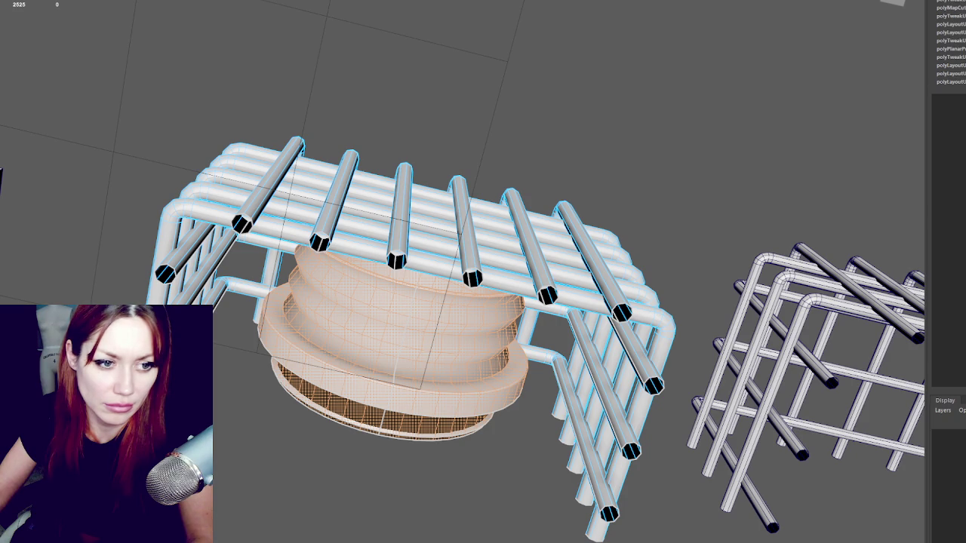
{"action": "left_click", "coordinate": [399, 96]}
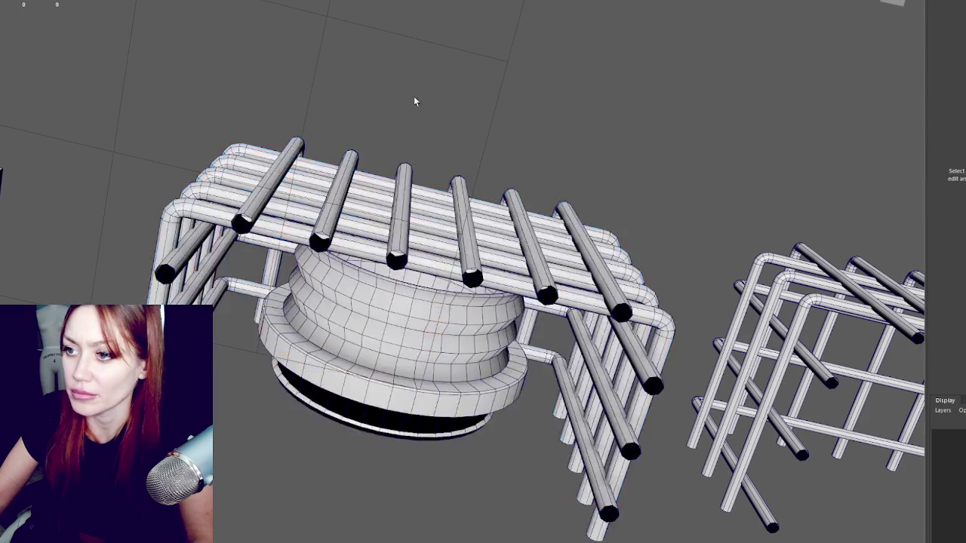
{"action": "left_click_drag", "start_coordinate": [332, 83], "coordinate": [505, 271]}
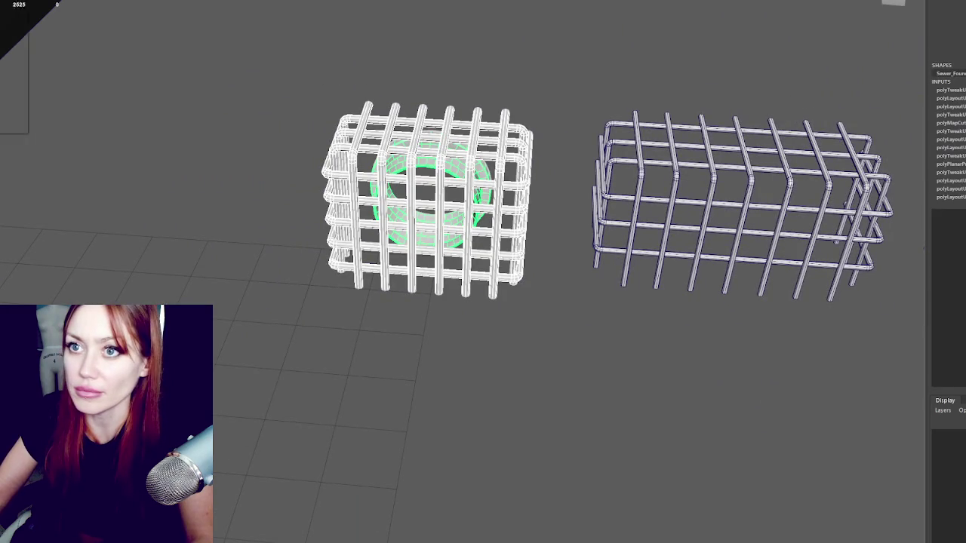
Step: Delete the cage's construction history and assign it a new Blinn material
{"action": "key", "text": "alt+shift+d"}
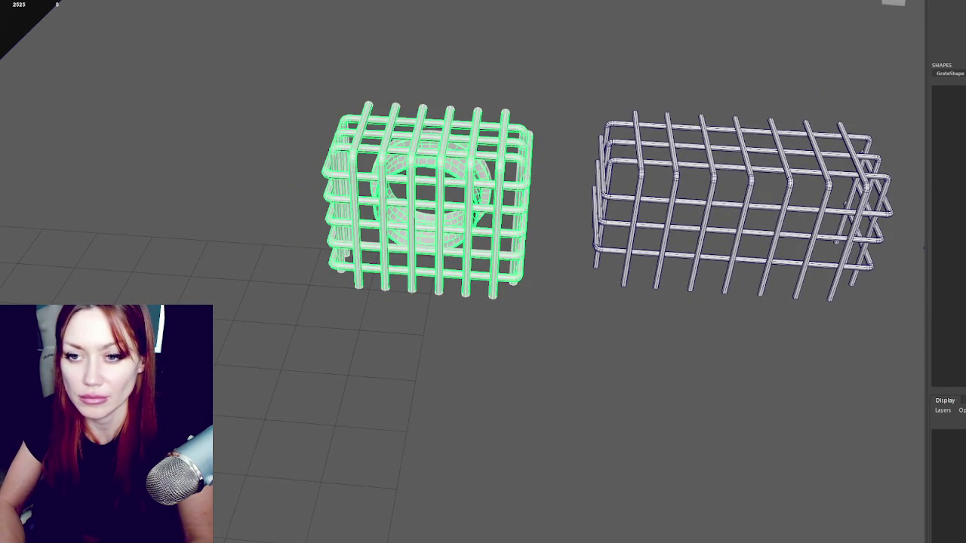
{"action": "right_click", "coordinate": [333, 119]}
{"action": "mouse_move", "coordinate": [370, 393]}
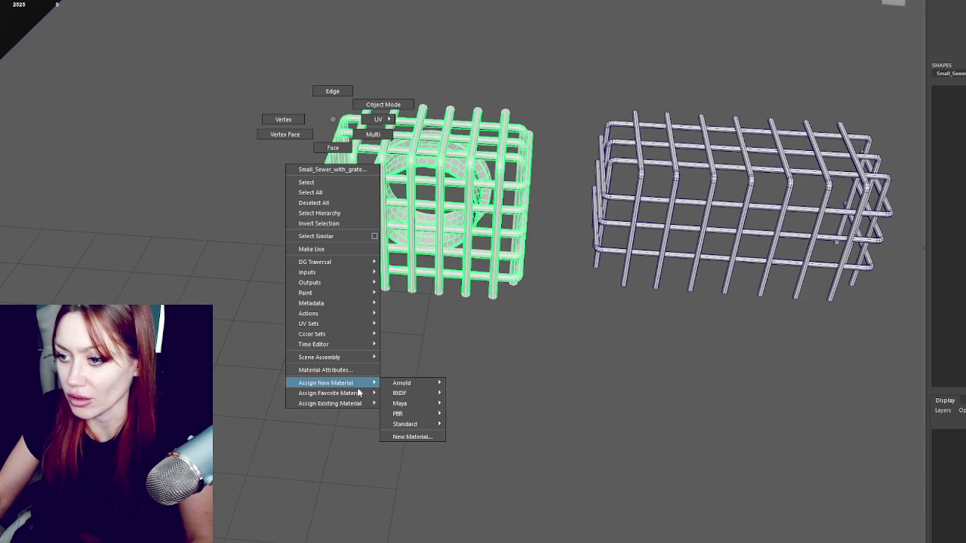
{"action": "left_click", "coordinate": [399, 413]}
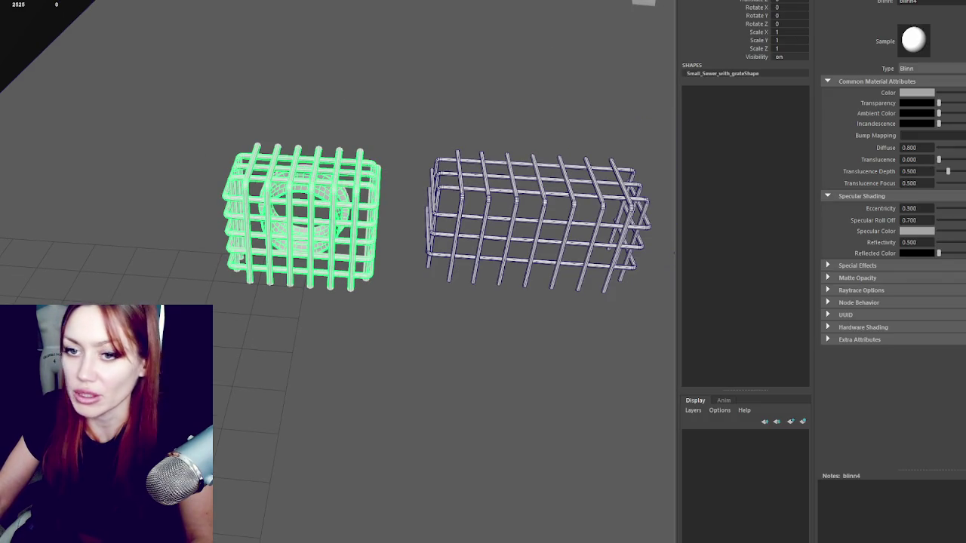
Step: Check the grate's transform attributes, then select the sewer drum and both cage models
{"action": "left_click", "coordinate": [853, 1]}
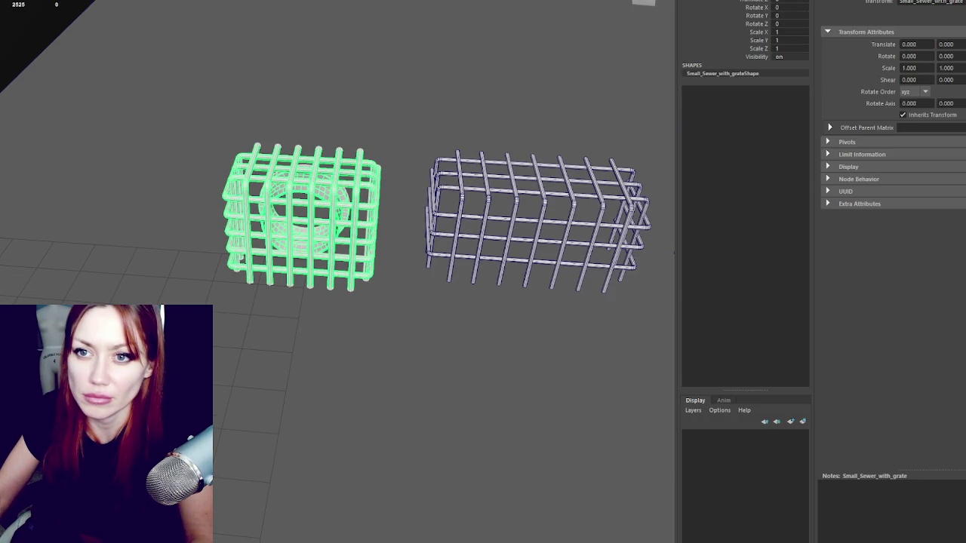
{"action": "left_click", "coordinate": [423, 362]}
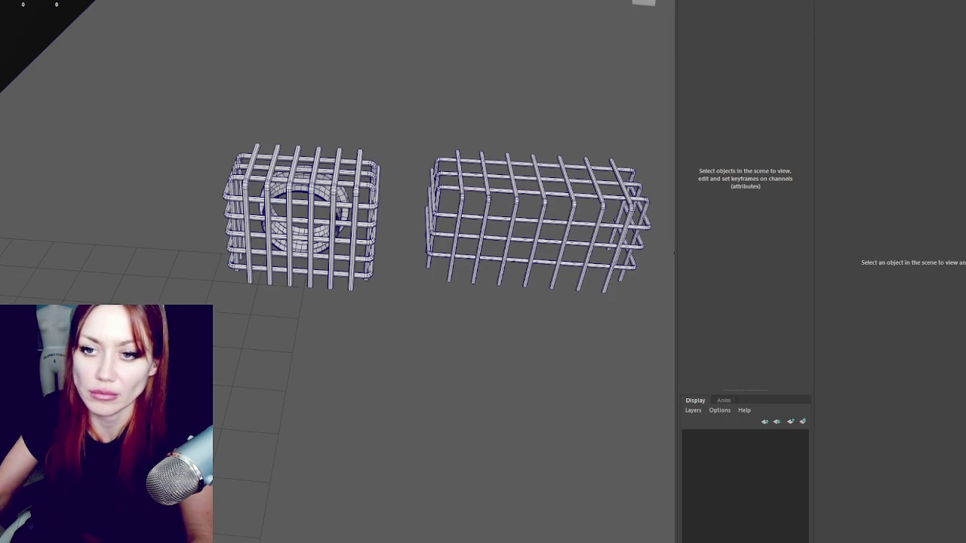
{"action": "left_click", "coordinate": [301, 200]}
{"action": "key", "text": "Up"}
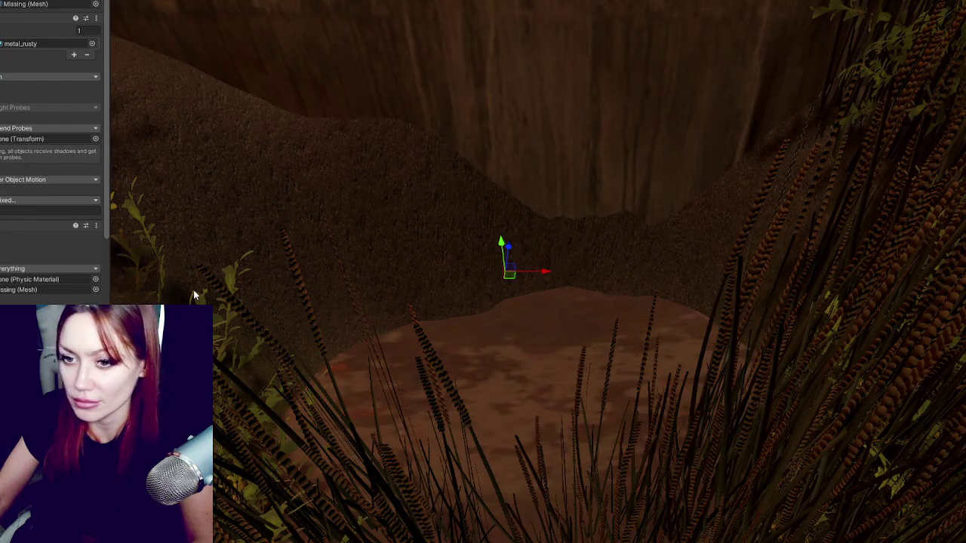
Step: Assign the Small_Sewer_with_grate mesh to the missing Mesh field
{"action": "left_click", "coordinate": [96, 4]}
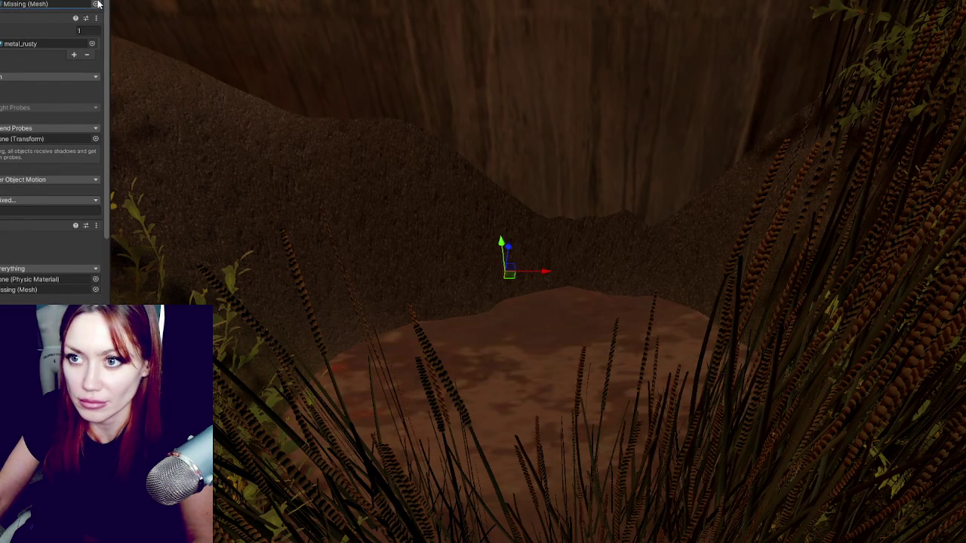
{"action": "type", "text": "small swer"}
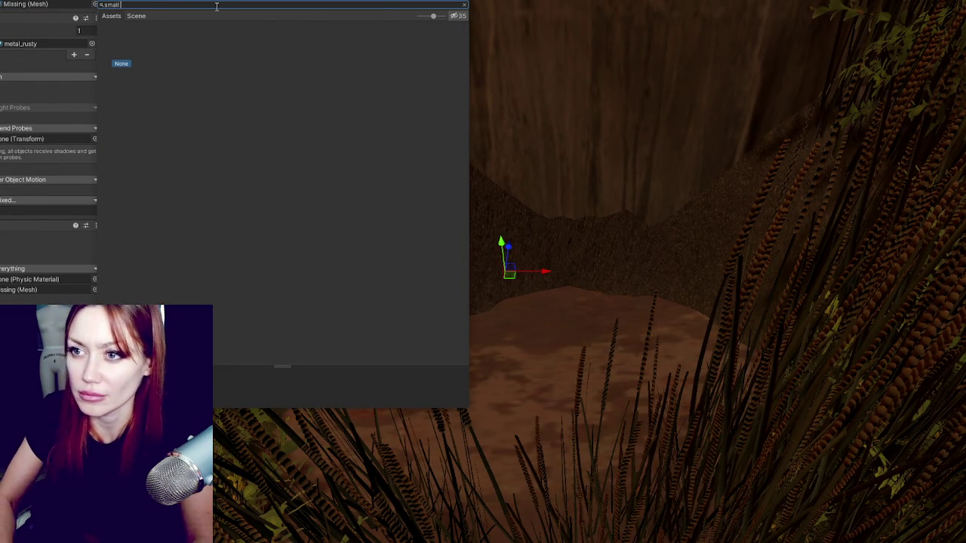
{"action": "key", "text": "BackSpace"}
{"action": "key", "text": "BackSpace"}
{"action": "key", "text": "BackSpace"}
{"action": "type", "text": "_sewer"}
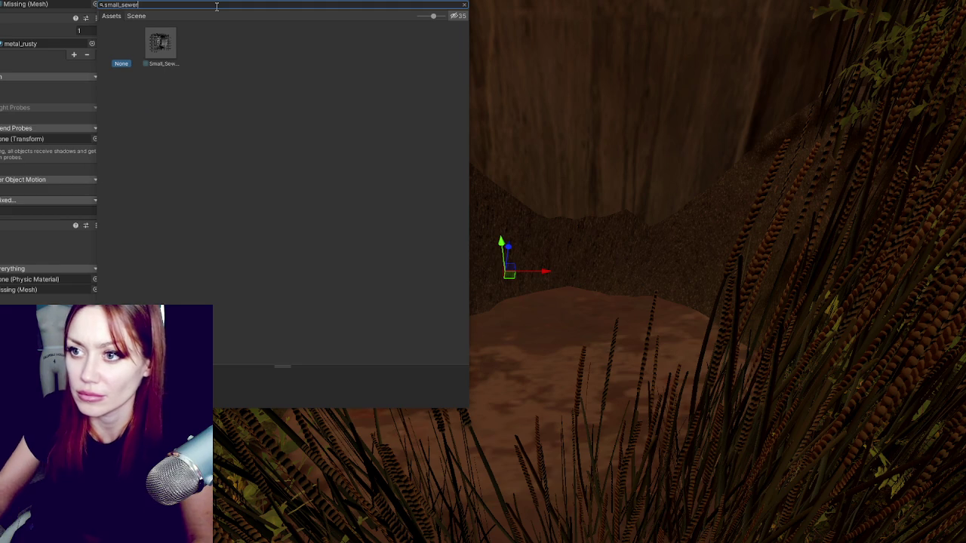
{"action": "double_click", "coordinate": [162, 41]}
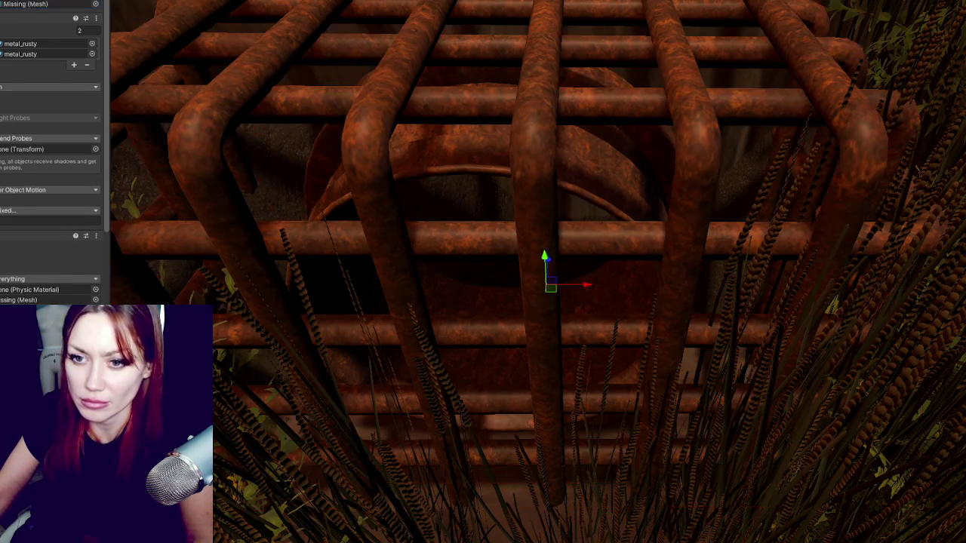
Step: Select and frame the Small_Sewer_with_grate model, then swap the grate to the rusted metal material
{"action": "left_click", "coordinate": [537, 242]}
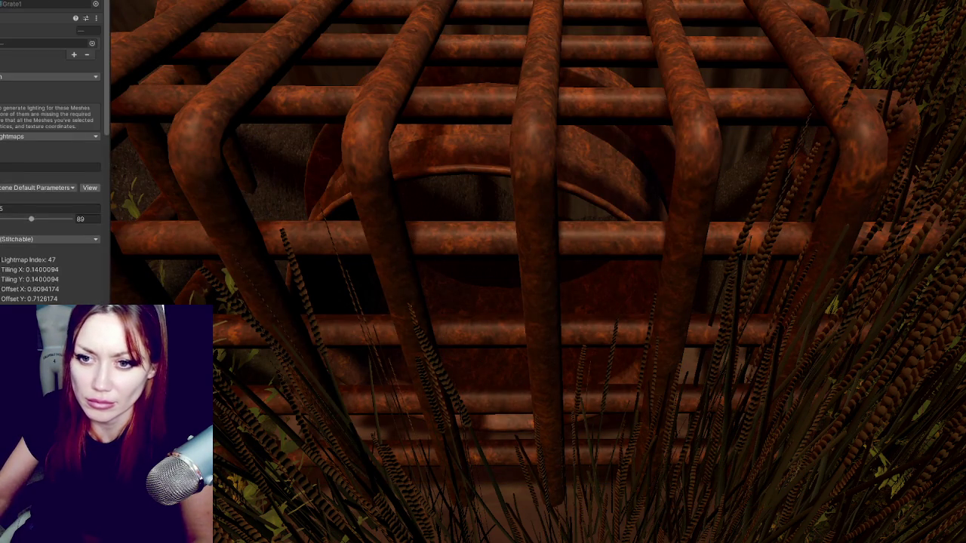
{"action": "left_click", "coordinate": [537, 242]}
{"action": "left_click", "coordinate": [538, 241]}
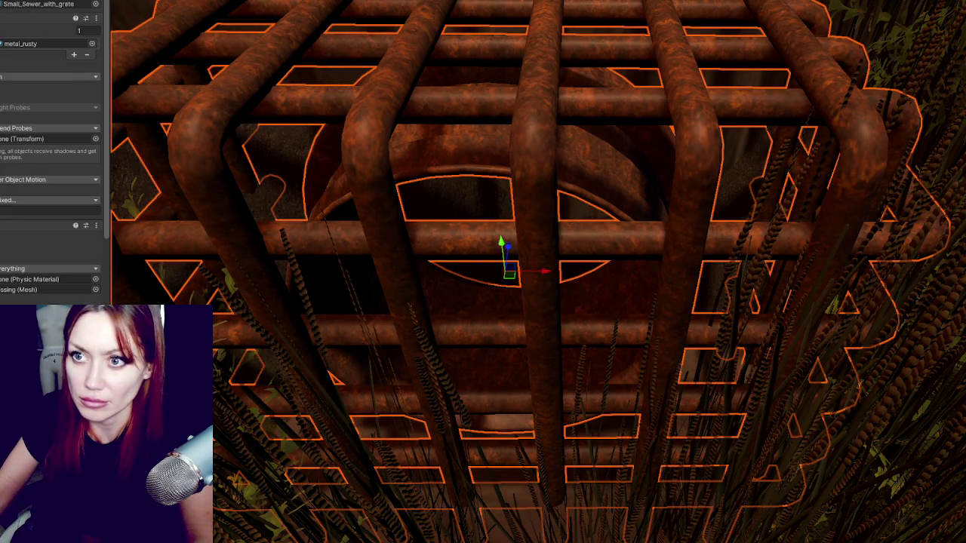
{"action": "key", "text": "f"}
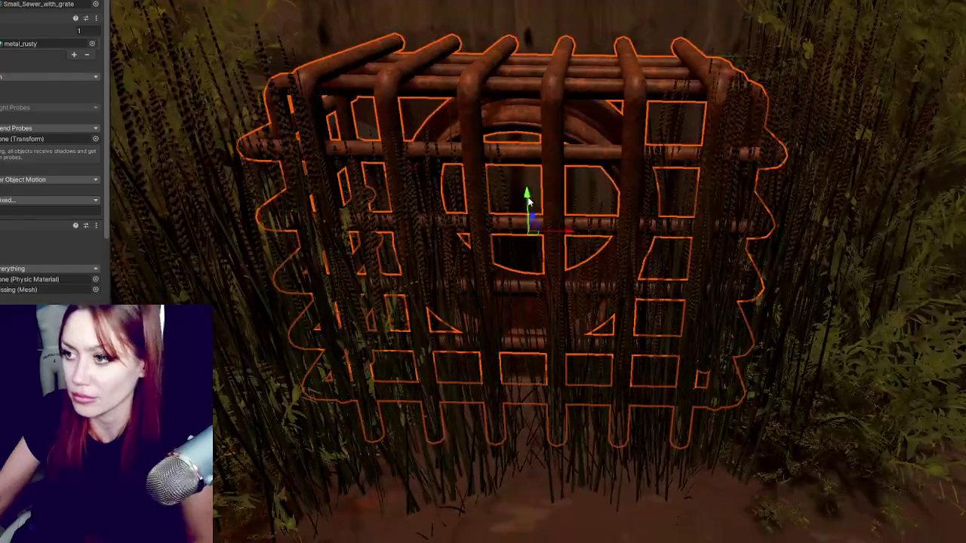
{"action": "scroll", "coordinate": [555, 298], "scroll_direction": "down", "scroll_amount": 3}
{"action": "scroll", "coordinate": [554, 298], "scroll_direction": "down", "scroll_amount": 5}
{"action": "mouse_move", "coordinate": [554, 299]}
{"action": "left_mouse_down"}
{"action": "mouse_move", "coordinate": [460, 331]}
{"action": "mouse_move", "coordinate": [528, 294]}
{"action": "mouse_move", "coordinate": [551, 249]}
{"action": "mouse_move", "coordinate": [581, 262]}
{"action": "mouse_move", "coordinate": [574, 245]}
{"action": "mouse_move", "coordinate": [591, 222]}
{"action": "mouse_move", "coordinate": [567, 243]}
{"action": "left_mouse_up"}
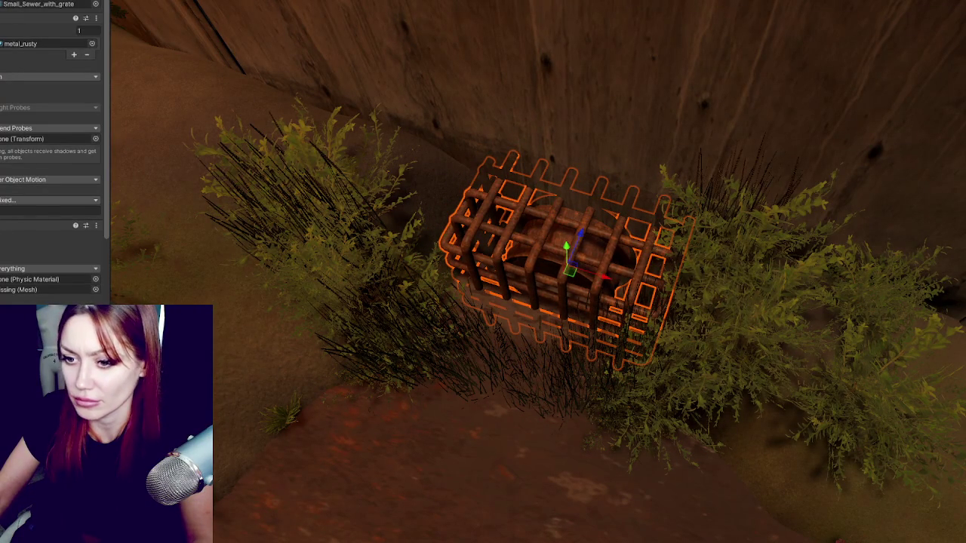
{"action": "mouse_move", "coordinate": [548, 281]}
{"action": "left_mouse_down"}
{"action": "mouse_move", "coordinate": [574, 211]}
{"action": "mouse_move", "coordinate": [530, 367]}
{"action": "mouse_move", "coordinate": [516, 372]}
{"action": "mouse_move", "coordinate": [485, 237]}
{"action": "mouse_move", "coordinate": [447, 272]}
{"action": "mouse_move", "coordinate": [340, 422]}
{"action": "mouse_move", "coordinate": [521, 422]}
{"action": "mouse_move", "coordinate": [571, 339]}
{"action": "mouse_move", "coordinate": [446, 353]}
{"action": "mouse_move", "coordinate": [609, 384]}
{"action": "left_mouse_up"}
{"action": "scroll", "coordinate": [484, 236], "scroll_direction": "up", "scroll_amount": 3}
{"action": "left_click", "coordinate": [445, 264]}
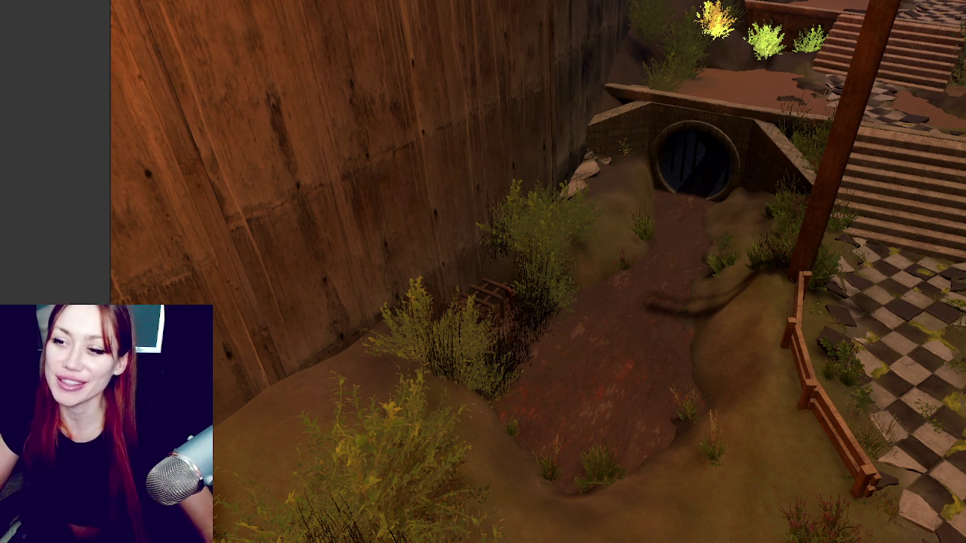
Step: Select the concrete wall divider piece, undoing an accidental shift, and frame it
{"action": "left_click", "coordinate": [212, 197]}
{"action": "left_click_drag", "start_coordinate": [219, 205], "coordinate": [301, 238]}
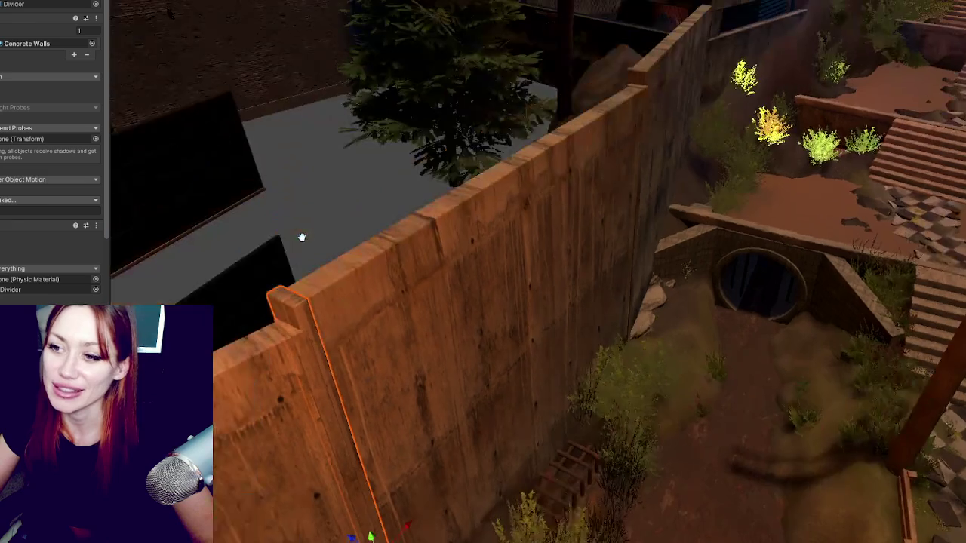
{"action": "key", "text": "ctrl+z"}
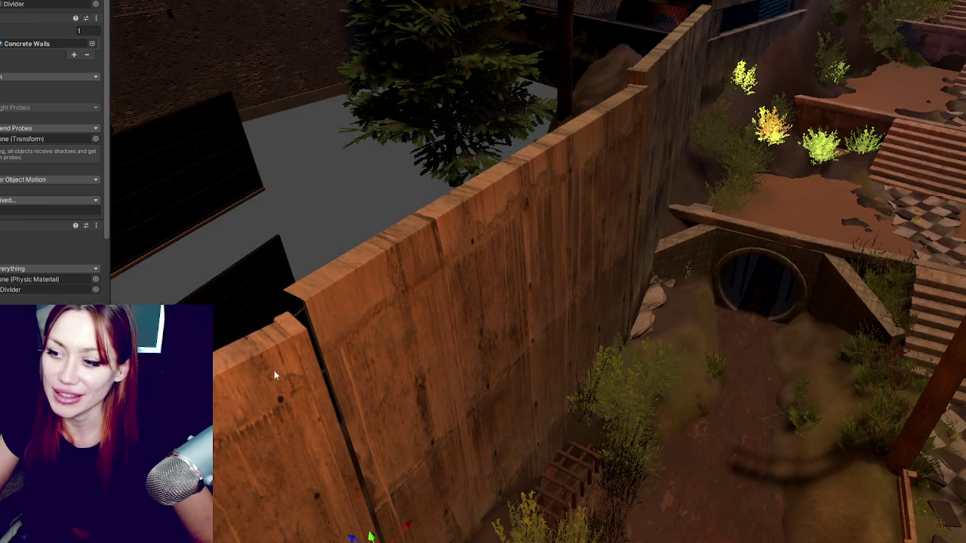
{"action": "left_click", "coordinate": [285, 367]}
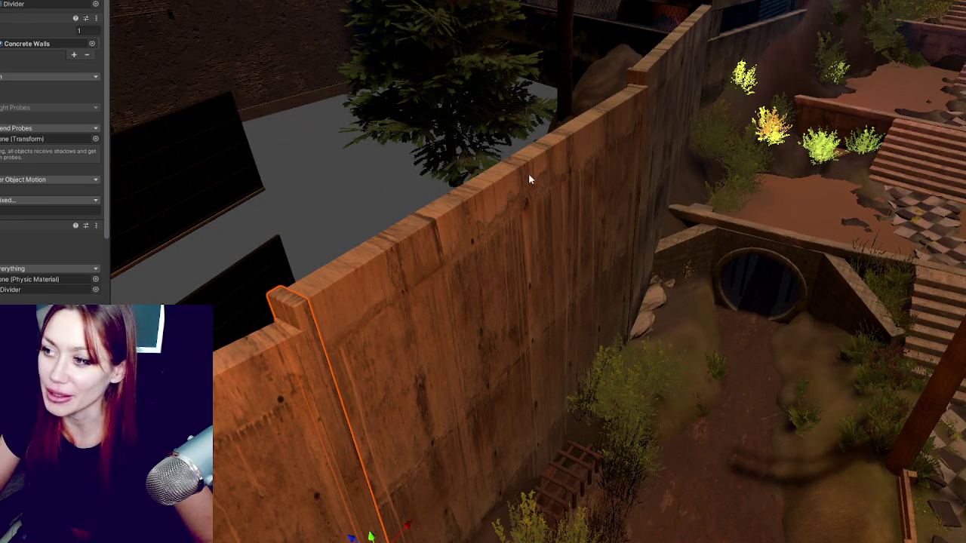
{"action": "scroll", "coordinate": [486, 166], "scroll_direction": "down", "scroll_amount": 5}
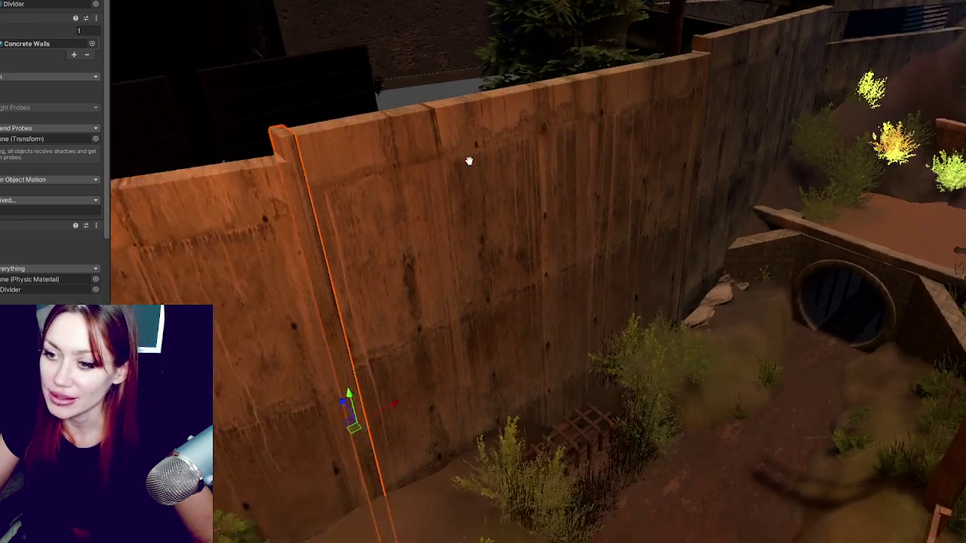
{"action": "left_click_drag", "start_coordinate": [468, 158], "coordinate": [781, 110]}
{"action": "scroll", "coordinate": [411, 308], "scroll_direction": "up", "scroll_amount": 3}
{"action": "left_click", "coordinate": [303, 324]}
{"action": "key", "text": "f"}
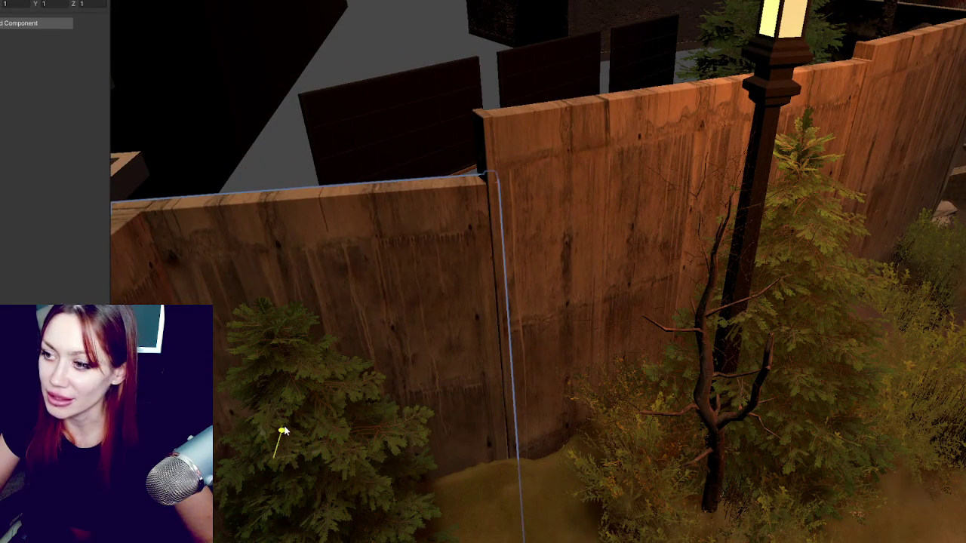
Step: Nudge the wall panel slightly left, review it around the culvert and stairs, then deselect
{"action": "scroll", "coordinate": [287, 445], "scroll_direction": "down", "scroll_amount": 1}
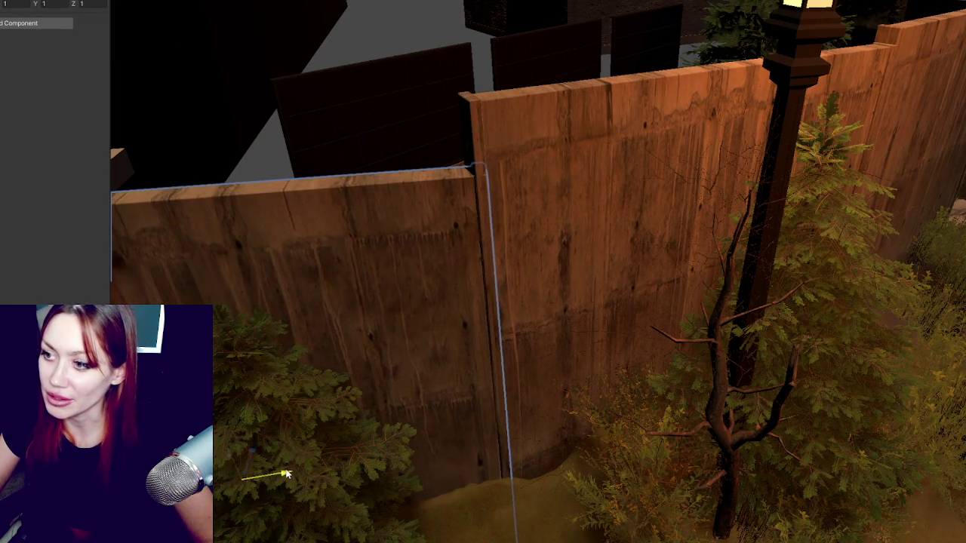
{"action": "left_click_drag", "start_coordinate": [287, 474], "coordinate": [282, 475]}
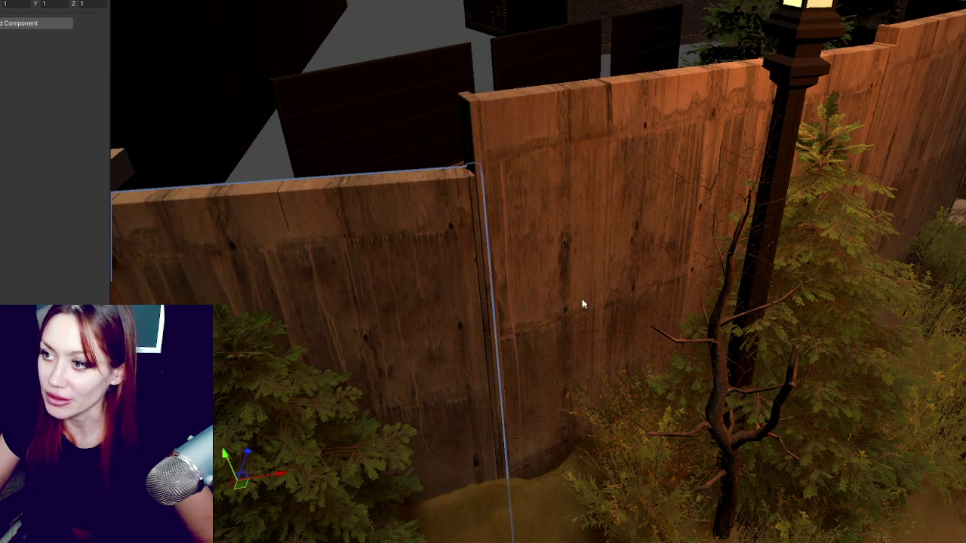
{"action": "left_click_drag", "start_coordinate": [445, 385], "coordinate": [332, 350]}
{"action": "left_click", "coordinate": [343, 275]}
{"action": "key", "text": "f"}
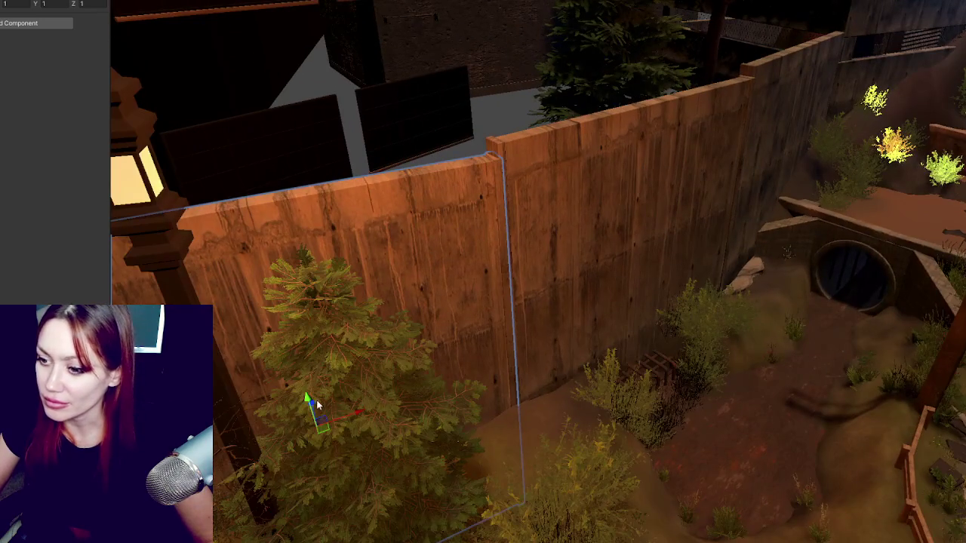
{"action": "scroll", "coordinate": [314, 400], "scroll_direction": "down", "scroll_amount": 2}
{"action": "mouse_move", "coordinate": [314, 400]}
{"action": "left_mouse_down"}
{"action": "mouse_move", "coordinate": [582, 254]}
{"action": "mouse_move", "coordinate": [427, 278]}
{"action": "left_mouse_up"}
{"action": "scroll", "coordinate": [396, 240], "scroll_direction": "up", "scroll_amount": 1}
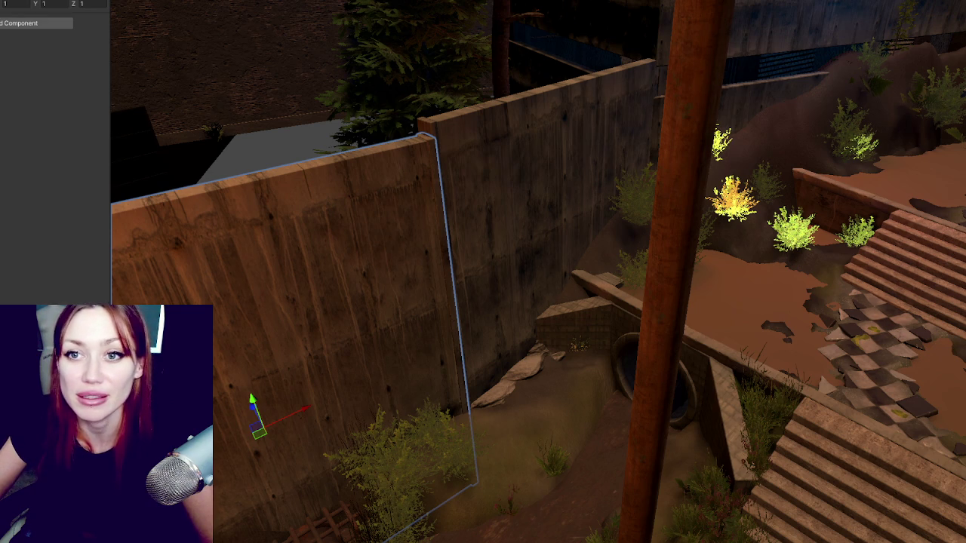
{"action": "key", "text": "Escape"}
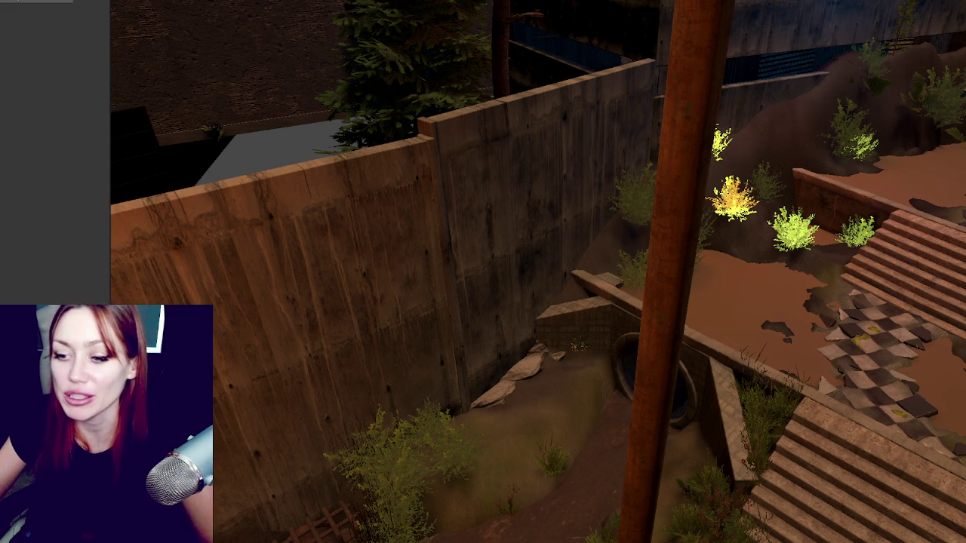
{"action": "scroll", "coordinate": [441, 192], "scroll_direction": "down", "scroll_amount": 5}
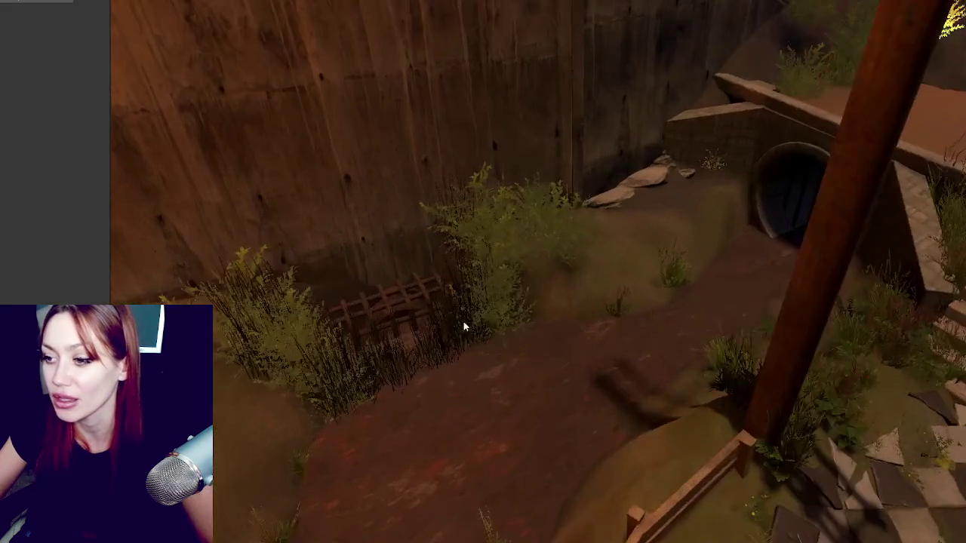
{"action": "scroll", "coordinate": [455, 332], "scroll_direction": "up", "scroll_amount": 5}
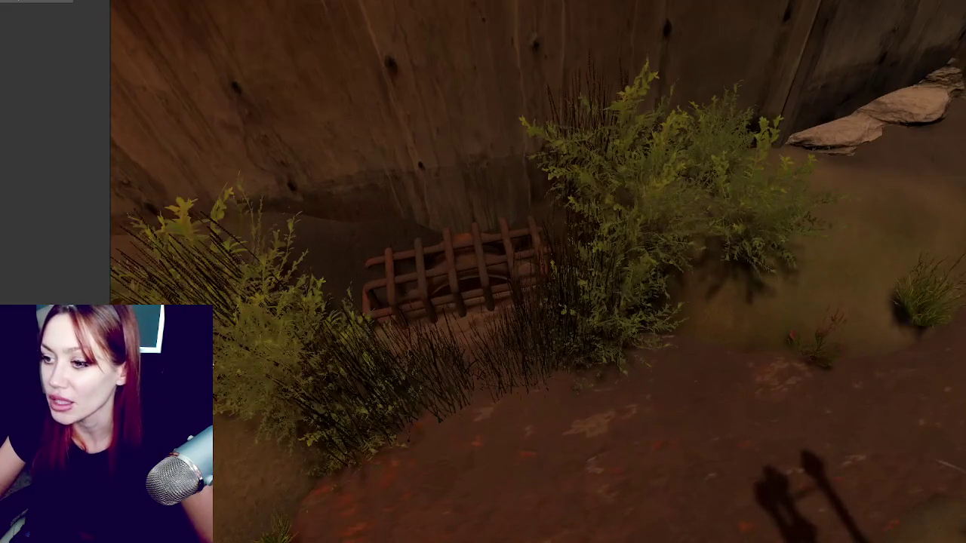
Step: Select the ditch terrain and choose the Smudge tool in Paint Terrain
{"action": "left_click", "coordinate": [216, 352]}
{"action": "mouse_move", "coordinate": [319, 299]}
{"action": "left_mouse_down"}
{"action": "mouse_move", "coordinate": [429, 261]}
{"action": "mouse_move", "coordinate": [319, 144]}
{"action": "left_mouse_up"}
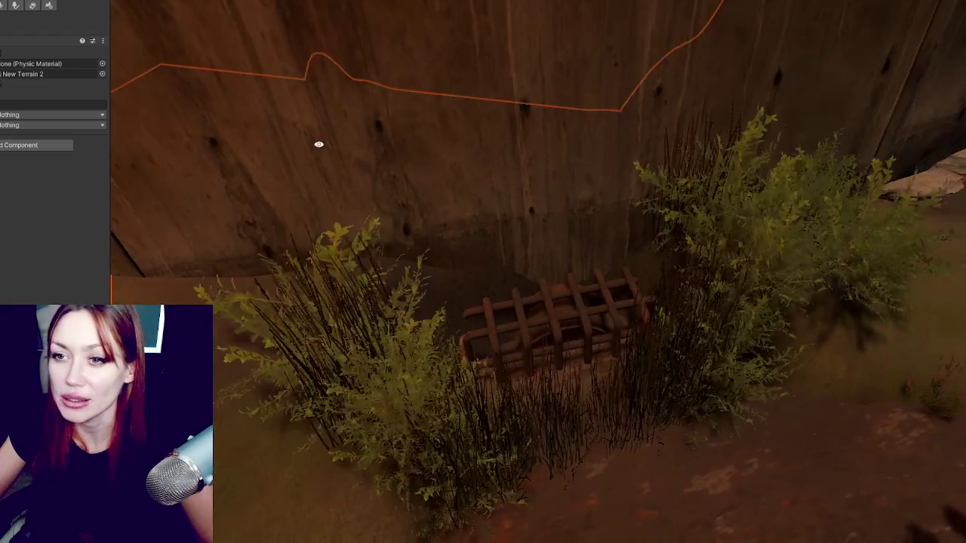
{"action": "left_click", "coordinate": [2, 6]}
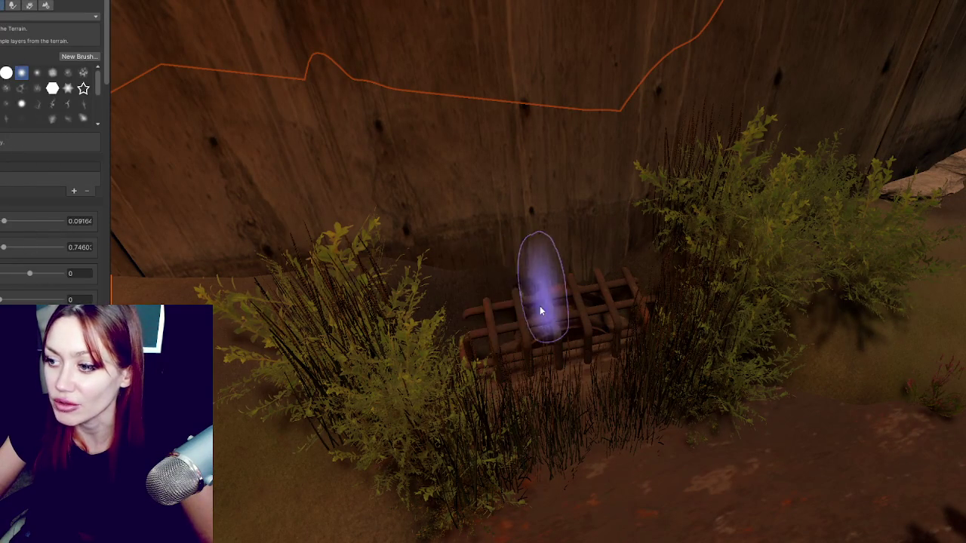
{"action": "scroll", "coordinate": [31, 202], "scroll_direction": "down", "scroll_amount": 5}
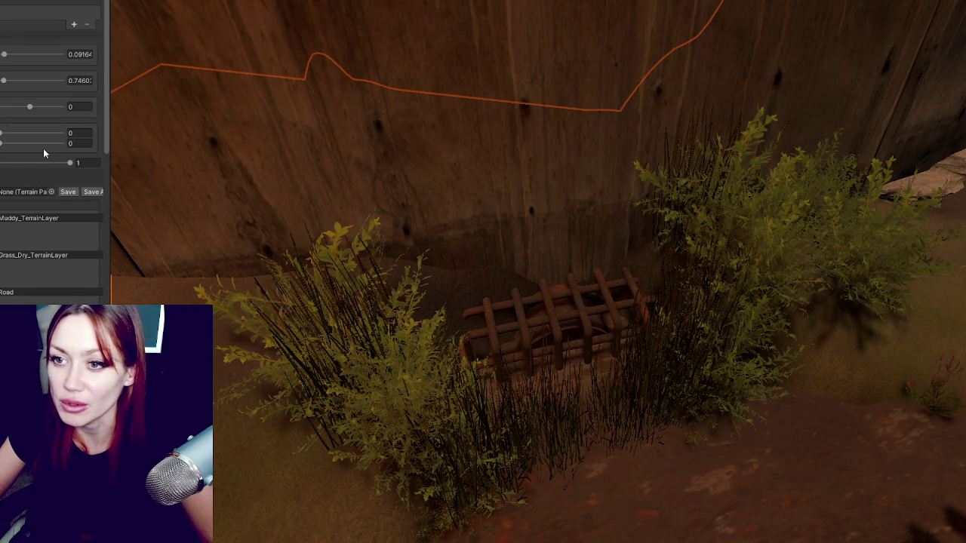
{"action": "scroll", "coordinate": [44, 153], "scroll_direction": "up", "scroll_amount": 5}
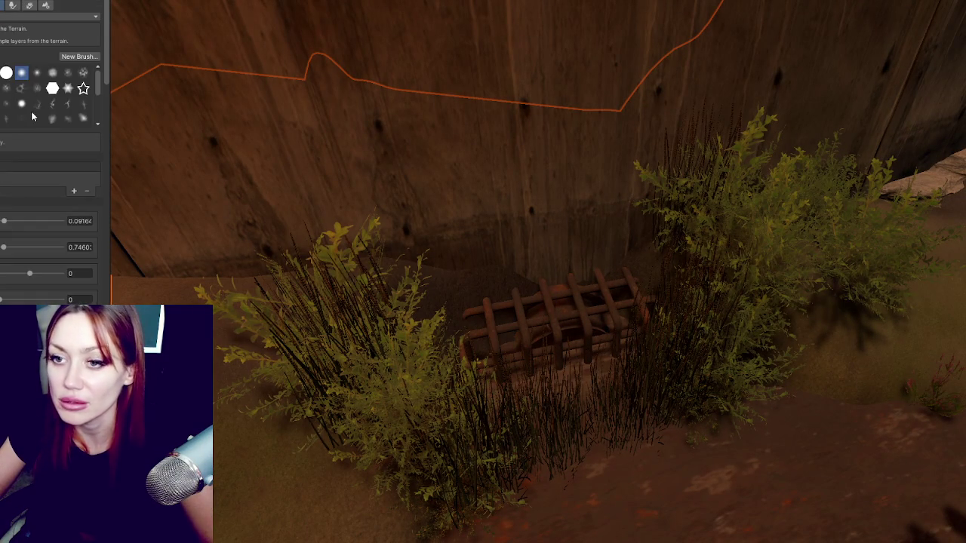
{"action": "left_click", "coordinate": [11, 16]}
{"action": "mouse_move", "coordinate": [15, 73]}
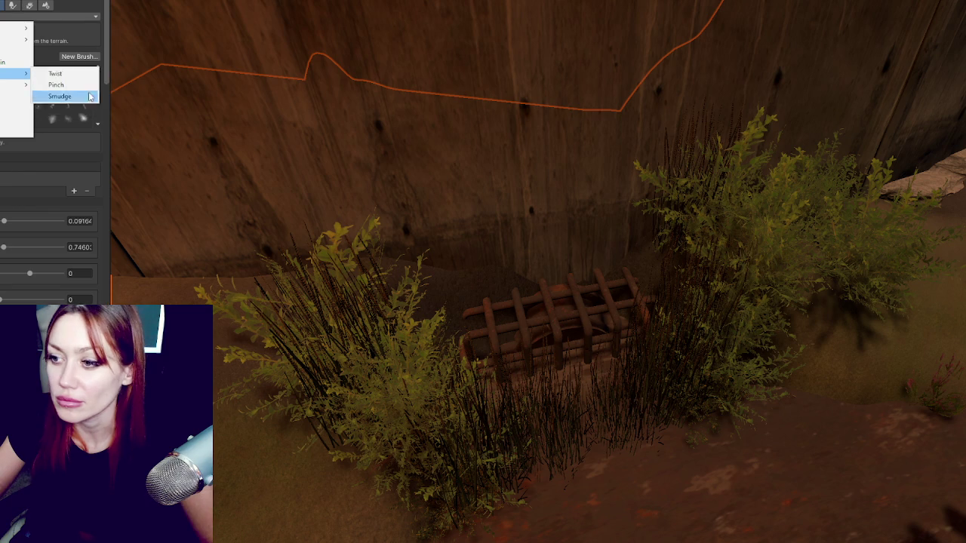
{"action": "left_click", "coordinate": [87, 97]}
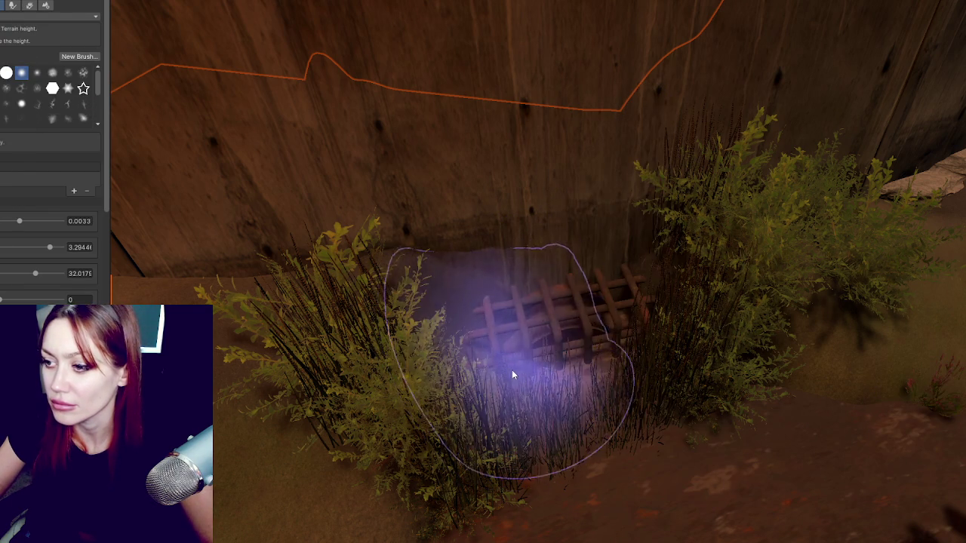
Step: Smudge the terrain around the grate and raise a dirt mound behind the culvert wall
{"action": "mouse_move", "coordinate": [619, 319]}
{"action": "left_mouse_down"}
{"action": "mouse_move", "coordinate": [645, 366]}
{"action": "mouse_move", "coordinate": [563, 390]}
{"action": "left_mouse_up"}
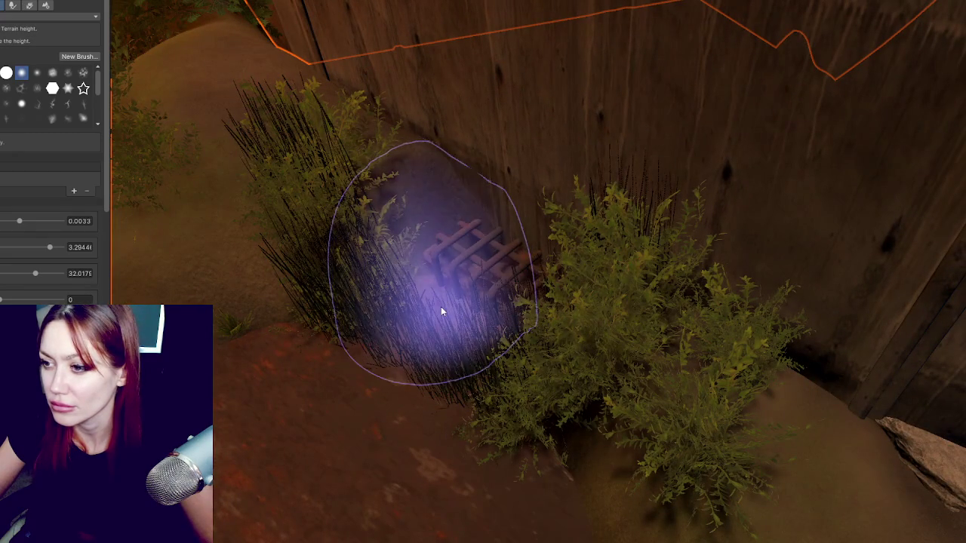
{"action": "mouse_move", "coordinate": [485, 366]}
{"action": "left_mouse_down"}
{"action": "mouse_move", "coordinate": [669, 382]}
{"action": "mouse_move", "coordinate": [768, 409]}
{"action": "mouse_move", "coordinate": [681, 369]}
{"action": "mouse_move", "coordinate": [632, 319]}
{"action": "left_mouse_up"}
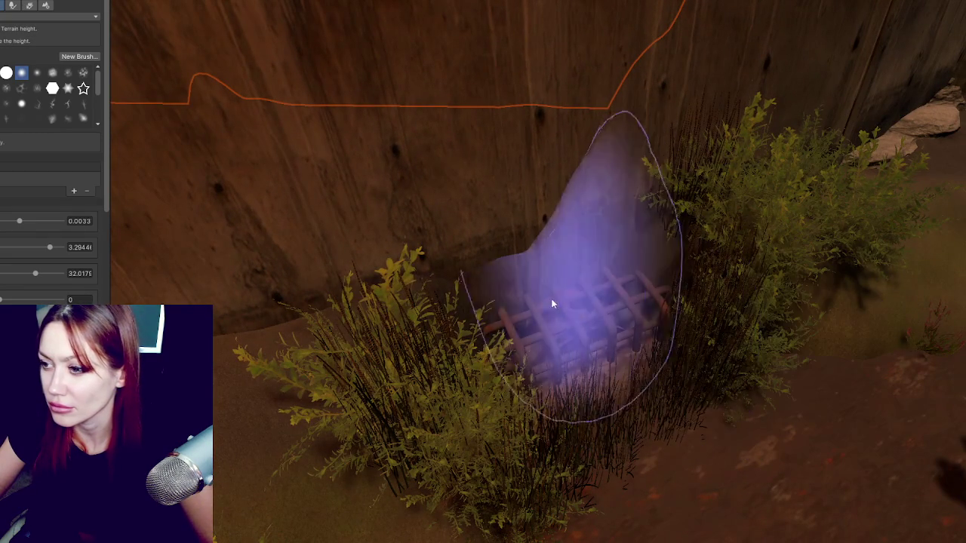
{"action": "mouse_move", "coordinate": [634, 410]}
{"action": "left_mouse_down"}
{"action": "mouse_move", "coordinate": [541, 391]}
{"action": "mouse_move", "coordinate": [772, 398]}
{"action": "mouse_move", "coordinate": [582, 382]}
{"action": "mouse_move", "coordinate": [862, 345]}
{"action": "mouse_move", "coordinate": [606, 337]}
{"action": "mouse_move", "coordinate": [619, 349]}
{"action": "left_mouse_up"}
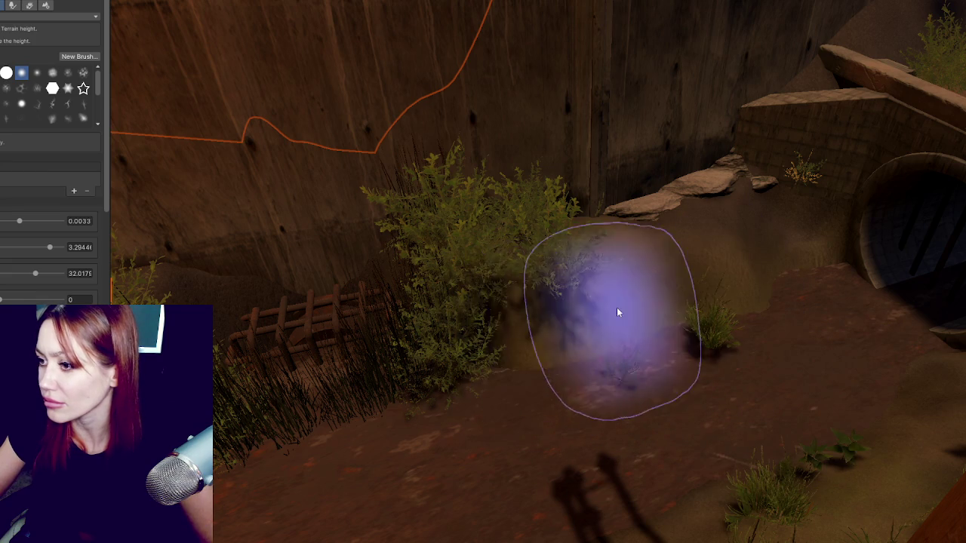
{"action": "mouse_move", "coordinate": [442, 252]}
{"action": "left_mouse_down"}
{"action": "mouse_move", "coordinate": [561, 274]}
{"action": "mouse_move", "coordinate": [599, 223]}
{"action": "mouse_move", "coordinate": [641, 216]}
{"action": "mouse_move", "coordinate": [627, 226]}
{"action": "mouse_move", "coordinate": [597, 221]}
{"action": "mouse_move", "coordinate": [723, 202]}
{"action": "left_mouse_up"}
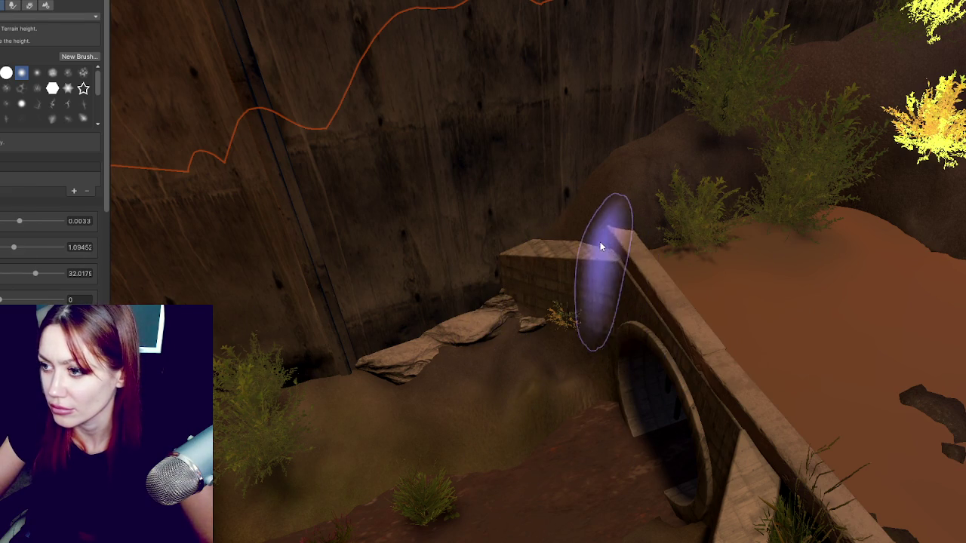
{"action": "mouse_move", "coordinate": [563, 253]}
{"action": "left_mouse_down"}
{"action": "mouse_move", "coordinate": [543, 254]}
{"action": "mouse_move", "coordinate": [641, 244]}
{"action": "left_mouse_up"}
{"action": "left_click_drag", "start_coordinate": [783, 212], "coordinate": [626, 344]}
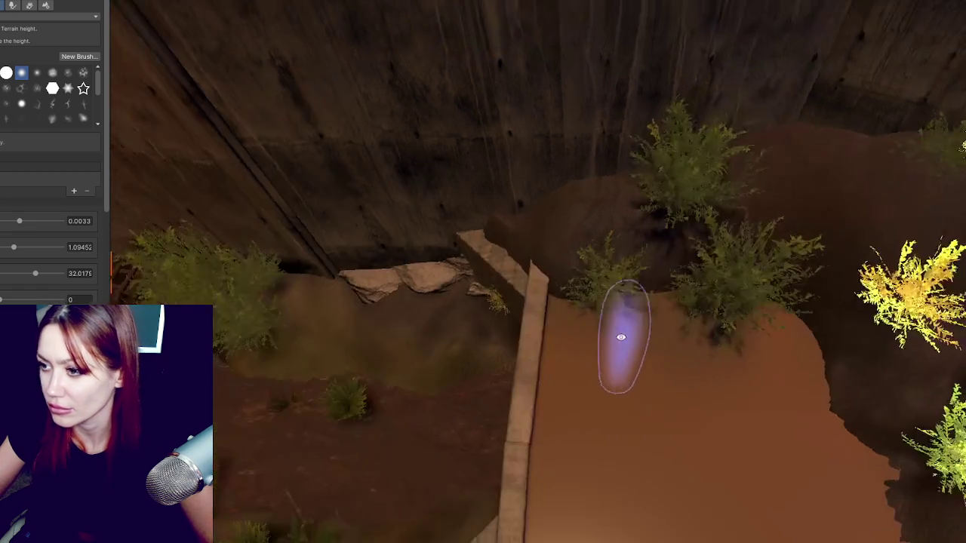
{"action": "left_click_drag", "start_coordinate": [681, 292], "coordinate": [744, 269]}
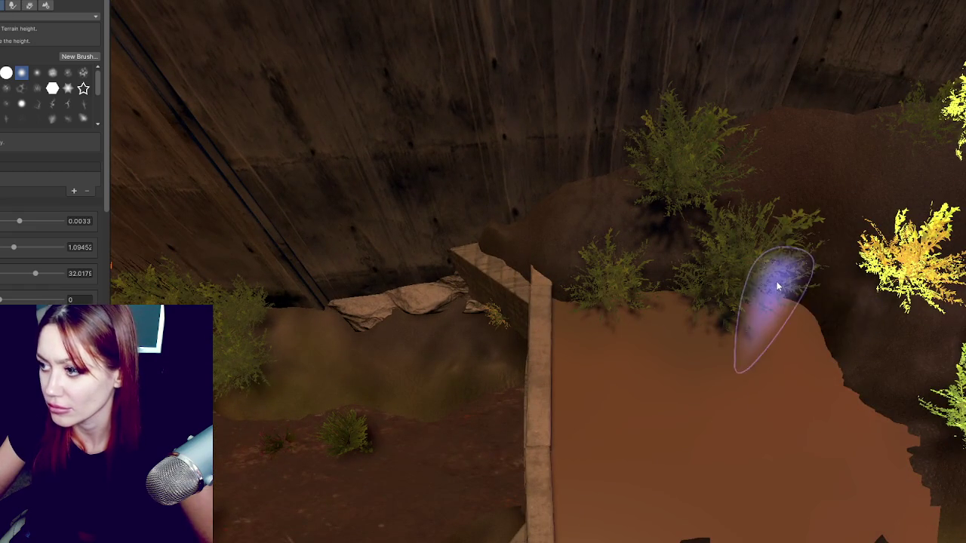
{"action": "left_click_drag", "start_coordinate": [808, 324], "coordinate": [718, 189]}
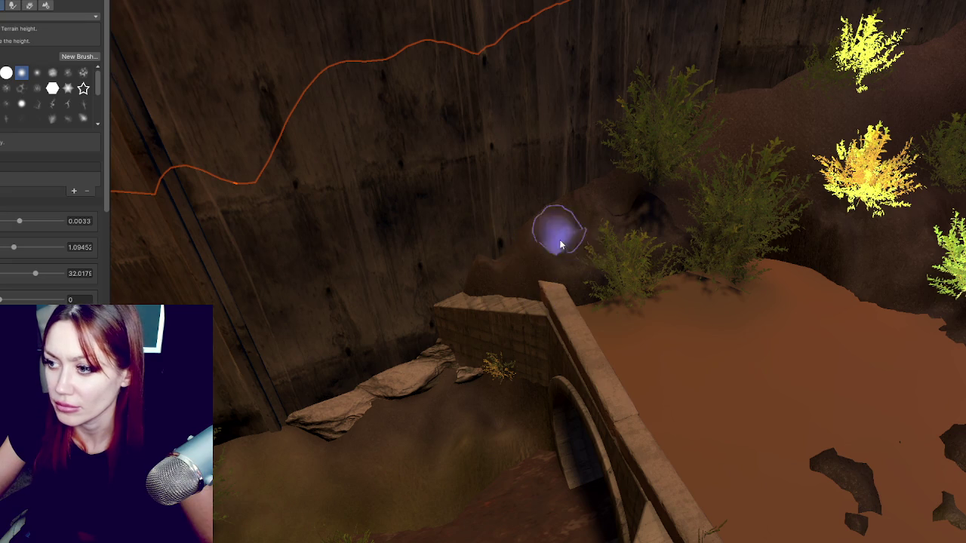
{"action": "left_click", "coordinate": [30, 16]}
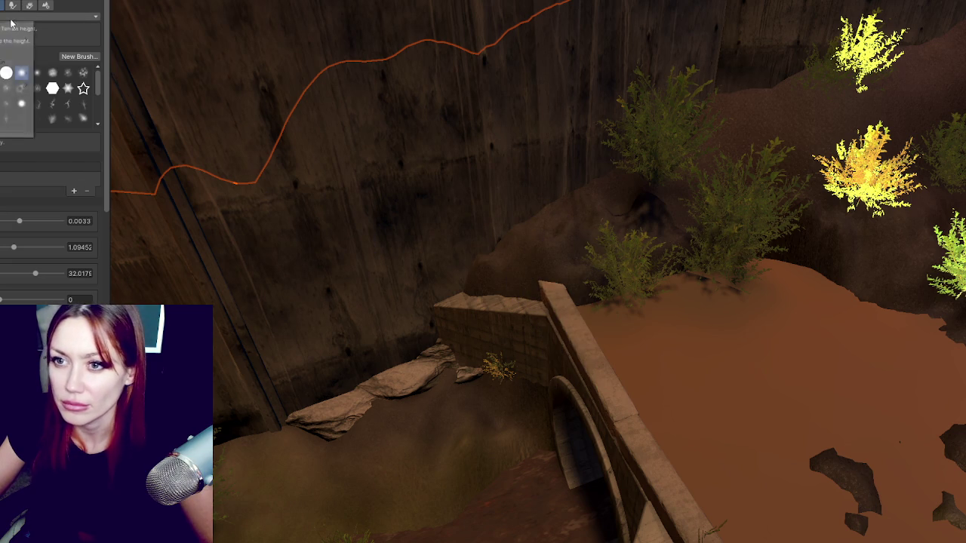
Step: Switch to another terrain sculpt tool, inspect the soil around the culvert, and select a grass plant
{"action": "left_click", "coordinate": [3, 120]}
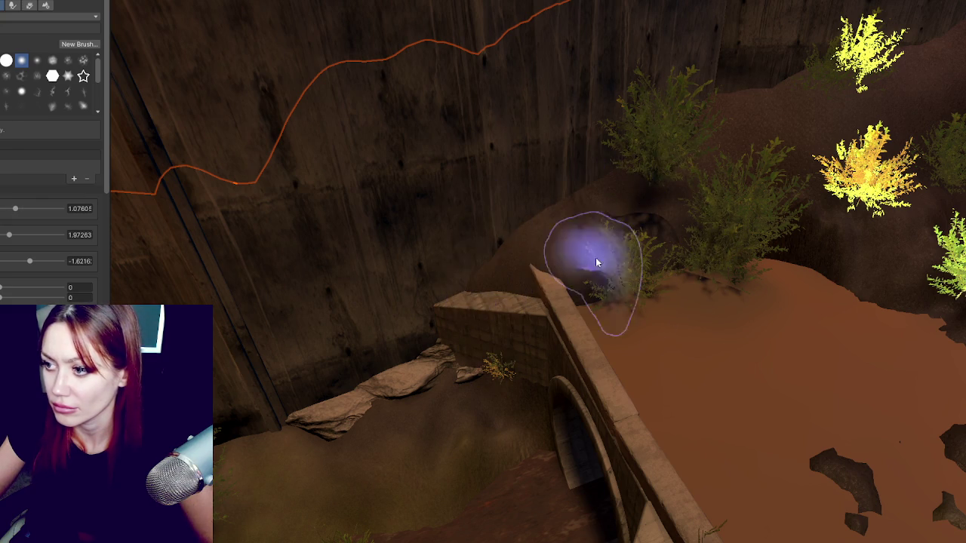
{"action": "left_click_drag", "start_coordinate": [729, 280], "coordinate": [599, 269]}
{"action": "left_click_drag", "start_coordinate": [685, 296], "coordinate": [916, 269]}
{"action": "mouse_move", "coordinate": [927, 332]}
{"action": "left_mouse_down"}
{"action": "mouse_move", "coordinate": [741, 256]}
{"action": "mouse_move", "coordinate": [895, 161]}
{"action": "mouse_move", "coordinate": [609, 222]}
{"action": "left_mouse_up"}
{"action": "left_click_drag", "start_coordinate": [684, 162], "coordinate": [697, 190]}
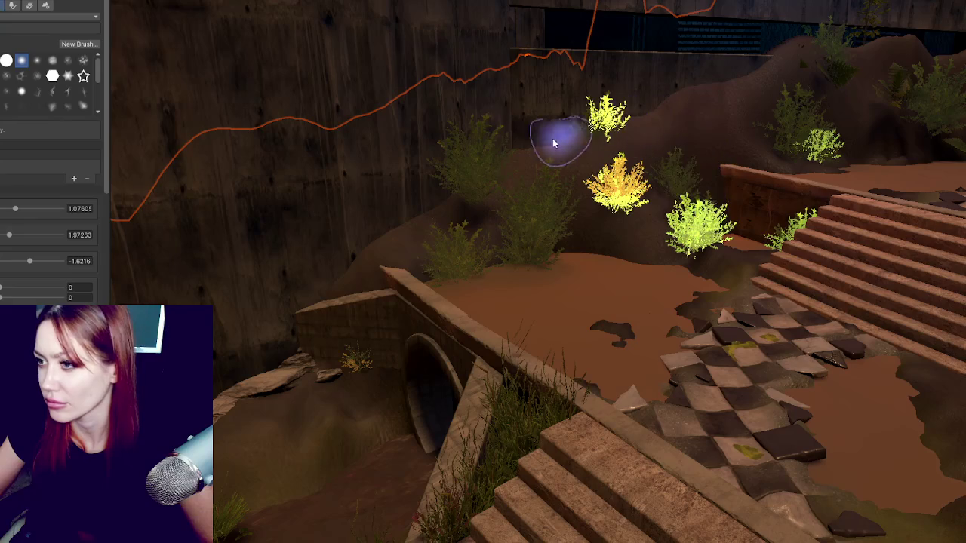
{"action": "mouse_move", "coordinate": [556, 168]}
{"action": "left_mouse_down"}
{"action": "mouse_move", "coordinate": [727, 176]}
{"action": "mouse_move", "coordinate": [397, 280]}
{"action": "mouse_move", "coordinate": [596, 126]}
{"action": "mouse_move", "coordinate": [627, 190]}
{"action": "left_mouse_up"}
{"action": "left_click", "coordinate": [610, 240]}
Step: Frame the grass plant and shift it further left
{"action": "key", "text": "f"}
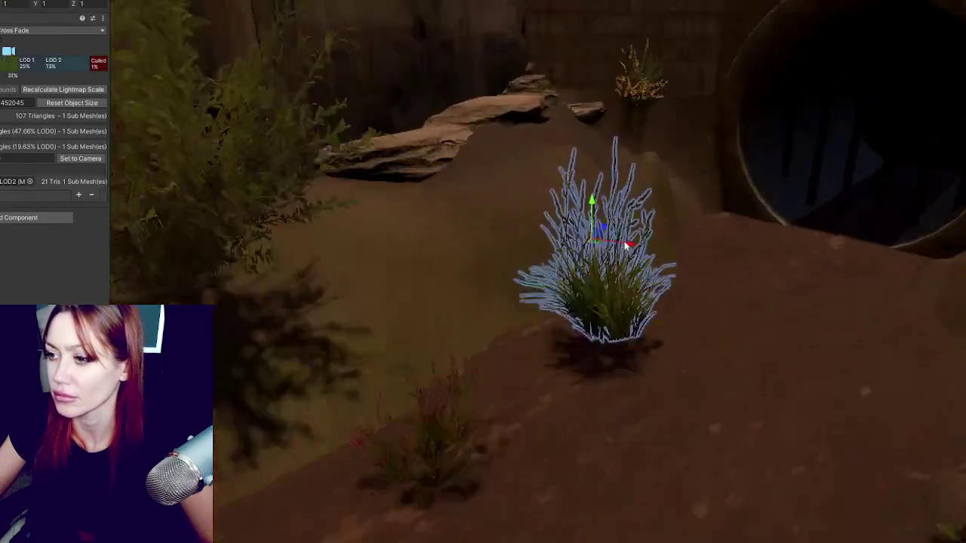
{"action": "left_click_drag", "start_coordinate": [384, 264], "coordinate": [413, 287]}
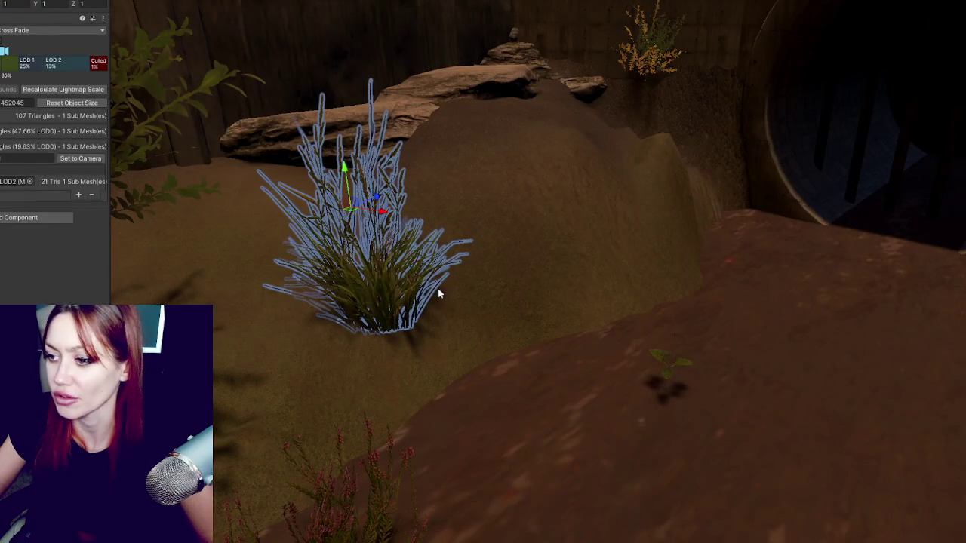
{"action": "left_click_drag", "start_coordinate": [383, 218], "coordinate": [370, 216]}
Step: Move the small sprout and the heather bush up onto the mound
{"action": "left_click", "coordinate": [674, 372]}
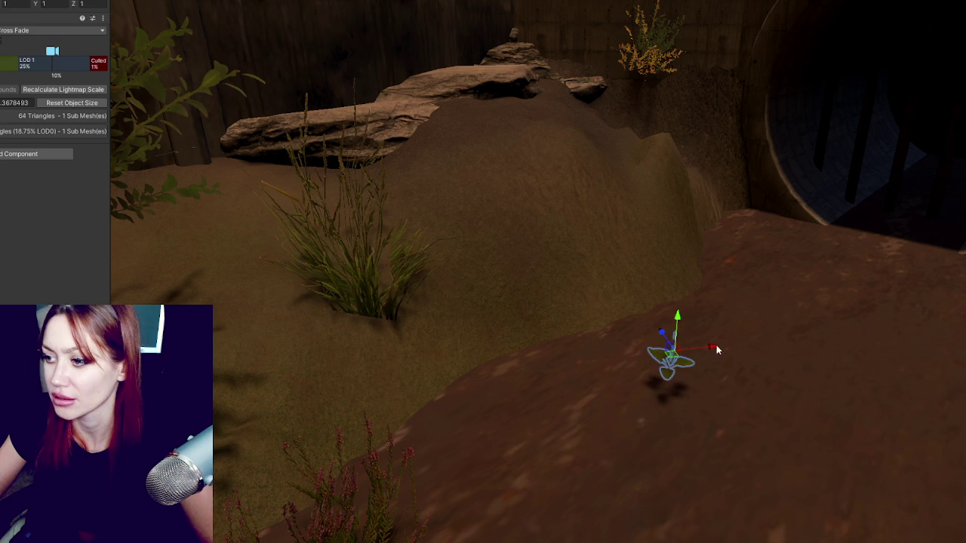
{"action": "mouse_move", "coordinate": [664, 335]}
{"action": "left_mouse_down"}
{"action": "mouse_move", "coordinate": [612, 231]}
{"action": "mouse_move", "coordinate": [610, 261]}
{"action": "left_mouse_up"}
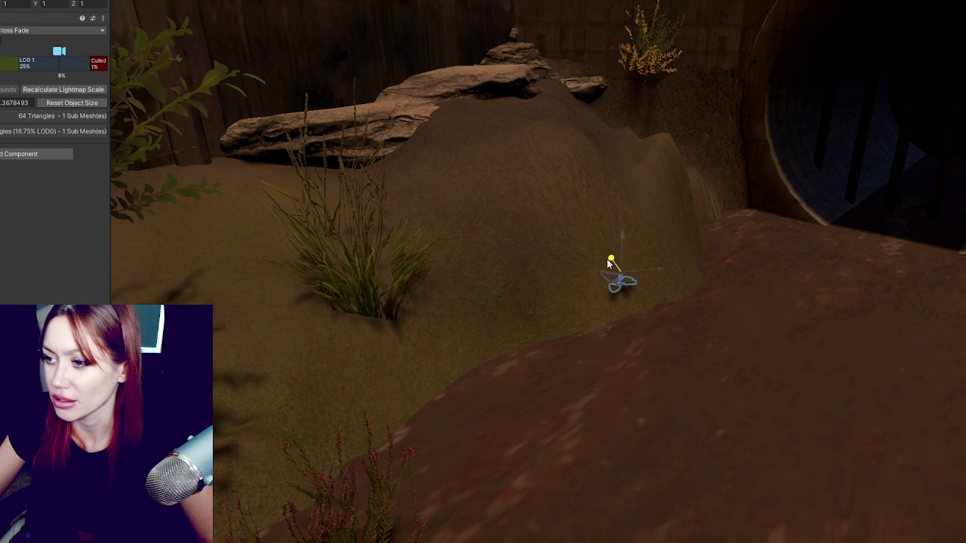
{"action": "left_click", "coordinate": [414, 451]}
{"action": "left_click", "coordinate": [398, 453]}
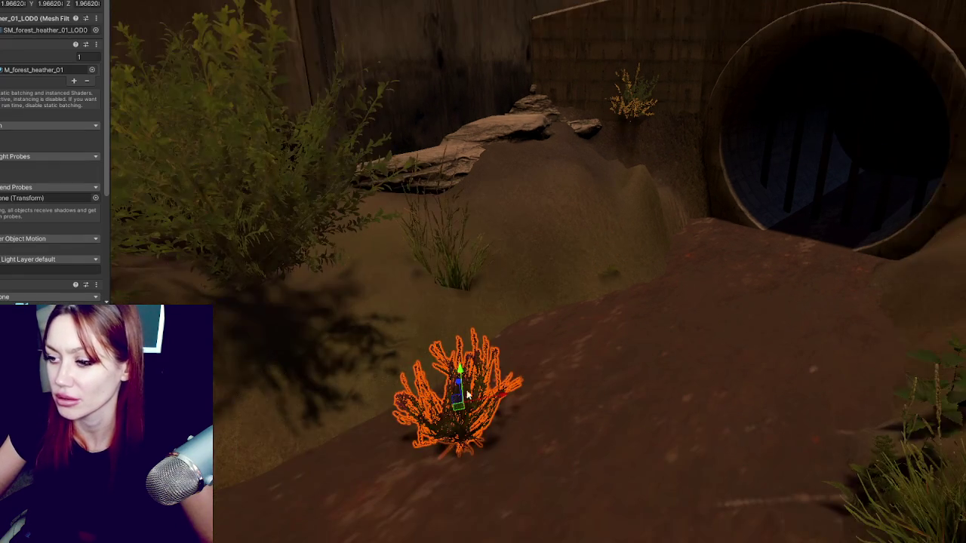
{"action": "left_click_drag", "start_coordinate": [459, 384], "coordinate": [439, 276]}
Step: Lower the large bush on the left into the ground
{"action": "left_click", "coordinate": [246, 194]}
{"action": "mouse_move", "coordinate": [235, 128]}
{"action": "left_mouse_down"}
{"action": "mouse_move", "coordinate": [259, 270]}
{"action": "mouse_move", "coordinate": [256, 243]}
{"action": "mouse_move", "coordinate": [257, 256]}
{"action": "left_mouse_up"}
{"action": "scroll", "coordinate": [478, 205], "scroll_direction": "down", "scroll_amount": 3}
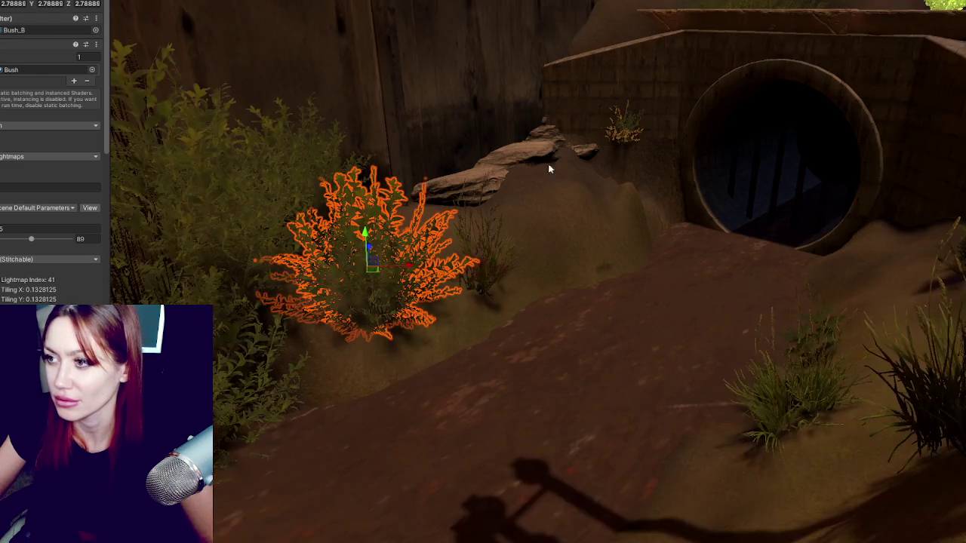
Step: Slide the small plant beside the rocks left onto the mound
{"action": "left_click", "coordinate": [626, 136]}
{"action": "left_click", "coordinate": [626, 130]}
{"action": "left_click", "coordinate": [625, 128]}
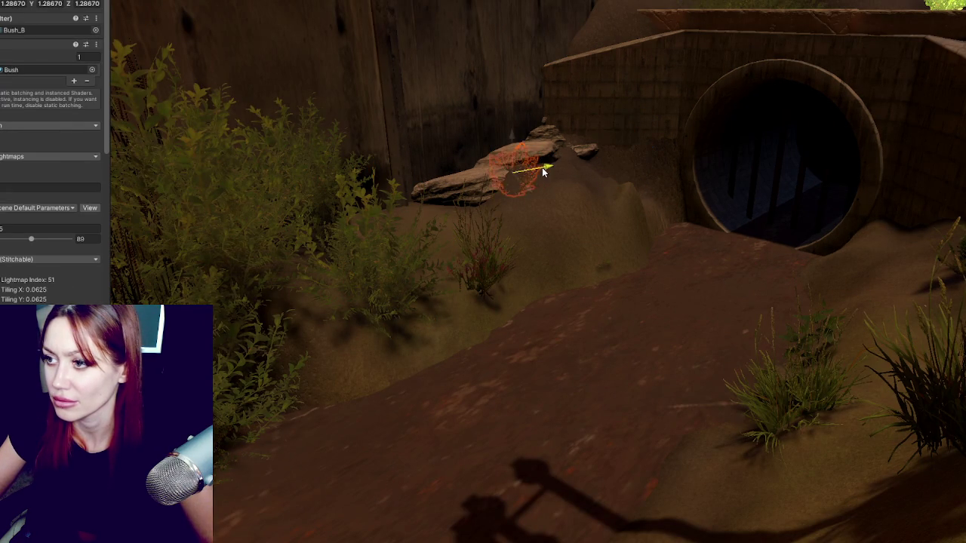
{"action": "left_click_drag", "start_coordinate": [548, 197], "coordinate": [519, 201]}
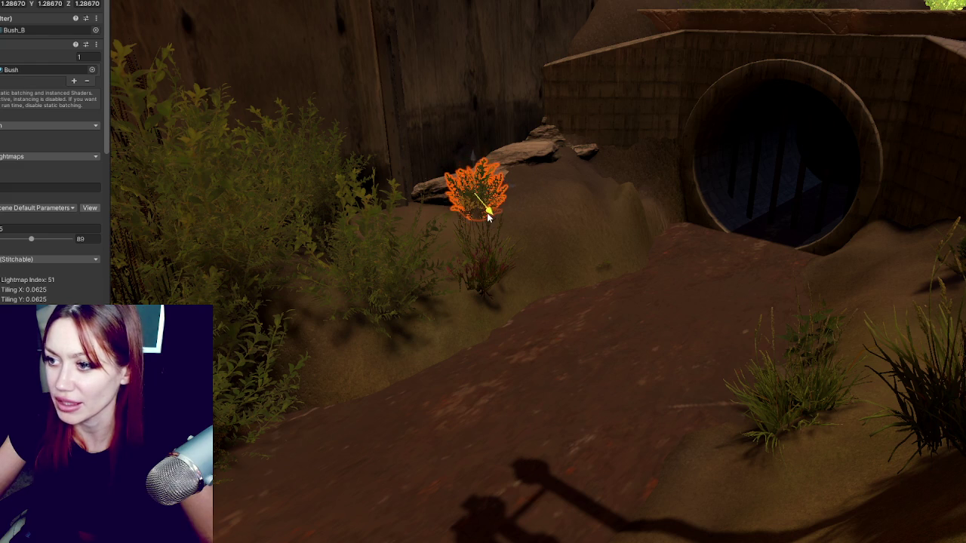
Step: Place Bush_B among the plants by the wall, redoing one bad move
{"action": "mouse_move", "coordinate": [395, 335]}
{"action": "left_mouse_down"}
{"action": "mouse_move", "coordinate": [355, 339]}
{"action": "mouse_move", "coordinate": [456, 300]}
{"action": "left_mouse_up"}
{"action": "left_click", "coordinate": [456, 301]}
{"action": "mouse_move", "coordinate": [472, 187]}
{"action": "left_mouse_down"}
{"action": "mouse_move", "coordinate": [628, 112]}
{"action": "mouse_move", "coordinate": [633, 146]}
{"action": "left_mouse_up"}
{"action": "key", "text": "ctrl+z"}
{"action": "left_click", "coordinate": [453, 181]}
{"action": "mouse_move", "coordinate": [452, 181]}
{"action": "left_mouse_down"}
{"action": "mouse_move", "coordinate": [490, 128]}
{"action": "mouse_move", "coordinate": [462, 147]}
{"action": "mouse_move", "coordinate": [464, 132]}
{"action": "mouse_move", "coordinate": [475, 169]}
{"action": "left_mouse_up"}
{"action": "mouse_move", "coordinate": [398, 183]}
{"action": "left_mouse_down"}
{"action": "mouse_move", "coordinate": [420, 204]}
{"action": "mouse_move", "coordinate": [458, 182]}
{"action": "mouse_move", "coordinate": [446, 196]}
{"action": "mouse_move", "coordinate": [458, 199]}
{"action": "left_mouse_up"}
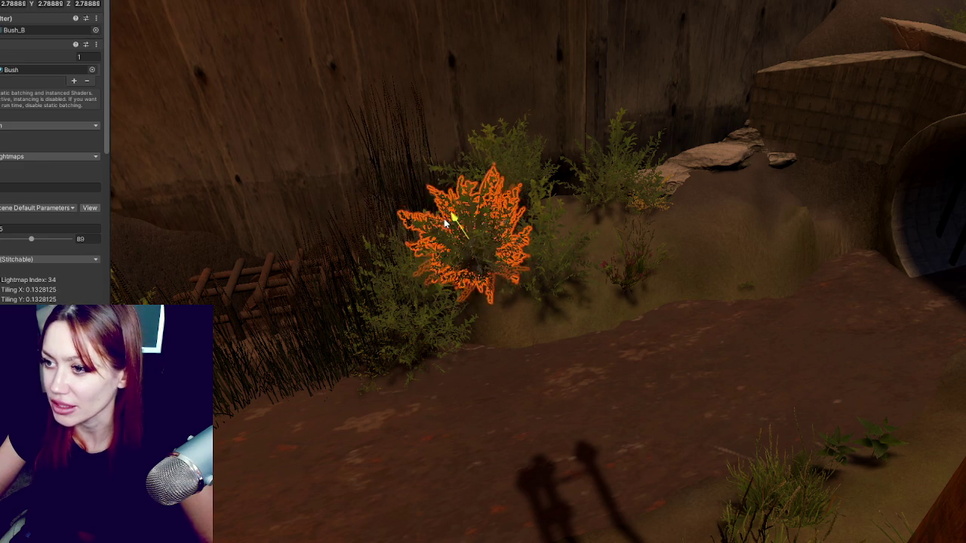
Step: Move the grass clump along the ditch wall to sit beside the grate
{"action": "left_click", "coordinate": [378, 172]}
{"action": "left_click_drag", "start_coordinate": [405, 172], "coordinate": [527, 176]}
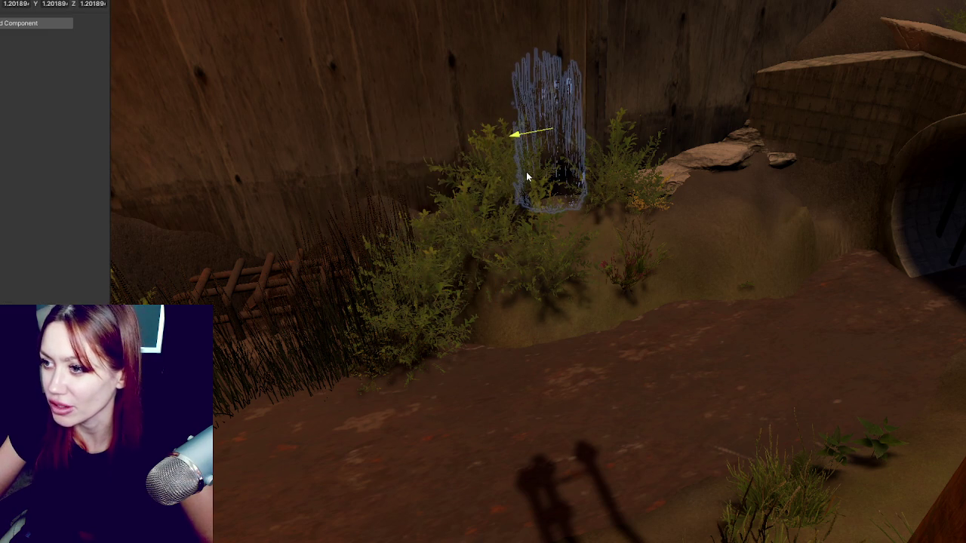
{"action": "mouse_move", "coordinate": [567, 151]}
{"action": "left_mouse_down"}
{"action": "mouse_move", "coordinate": [583, 158]}
{"action": "mouse_move", "coordinate": [361, 190]}
{"action": "mouse_move", "coordinate": [423, 183]}
{"action": "mouse_move", "coordinate": [442, 188]}
{"action": "mouse_move", "coordinate": [436, 196]}
{"action": "mouse_move", "coordinate": [366, 178]}
{"action": "left_mouse_up"}
{"action": "mouse_move", "coordinate": [502, 185]}
{"action": "left_mouse_down"}
{"action": "mouse_move", "coordinate": [233, 188]}
{"action": "mouse_move", "coordinate": [251, 172]}
{"action": "left_mouse_up"}
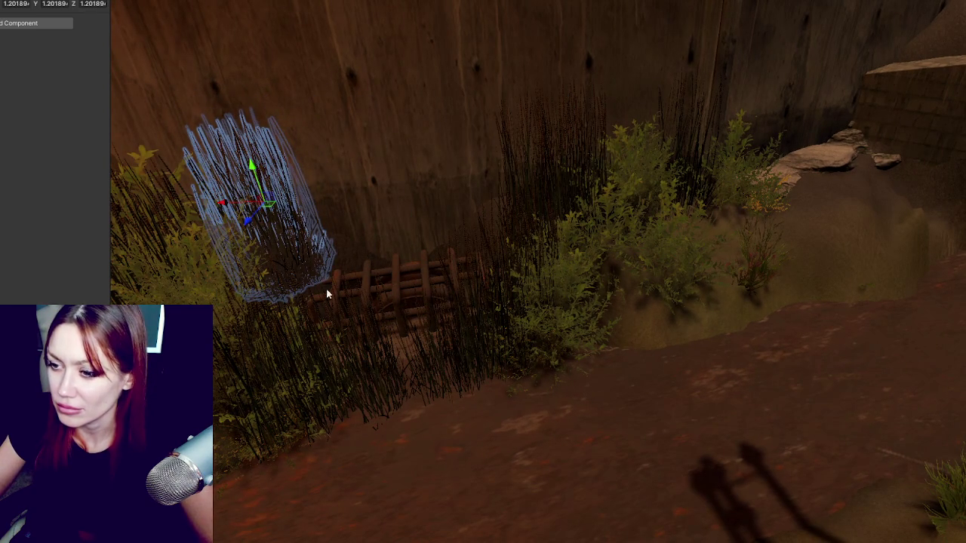
{"action": "left_click_drag", "start_coordinate": [335, 291], "coordinate": [445, 294]}
{"action": "left_click_drag", "start_coordinate": [325, 204], "coordinate": [251, 209]}
Step: Raise the grass clump slightly, tilt it to lean left, and select the terrain
{"action": "left_click_drag", "start_coordinate": [283, 172], "coordinate": [287, 155]}
{"action": "left_click_drag", "start_coordinate": [314, 204], "coordinate": [280, 209]}
{"action": "key", "text": "w"}
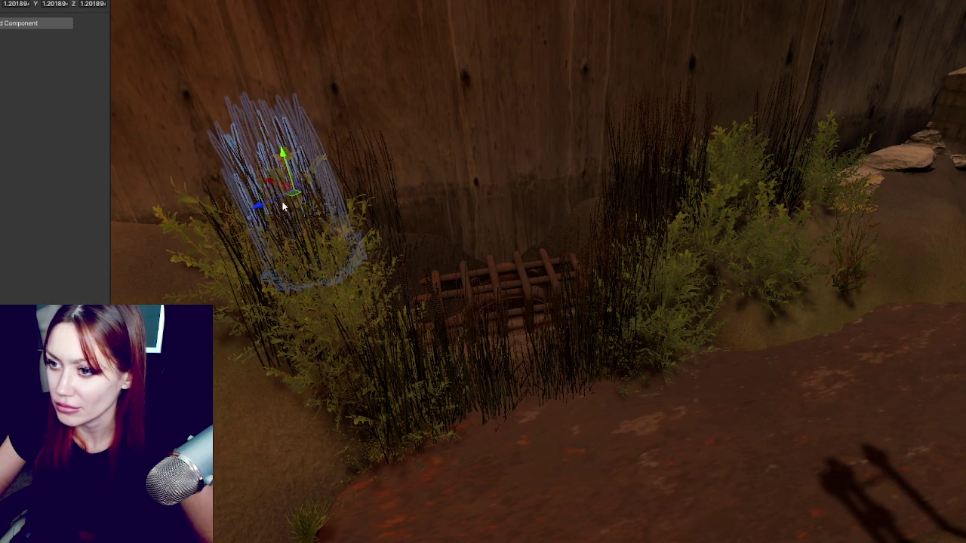
{"action": "scroll", "coordinate": [419, 257], "scroll_direction": "down", "scroll_amount": 3}
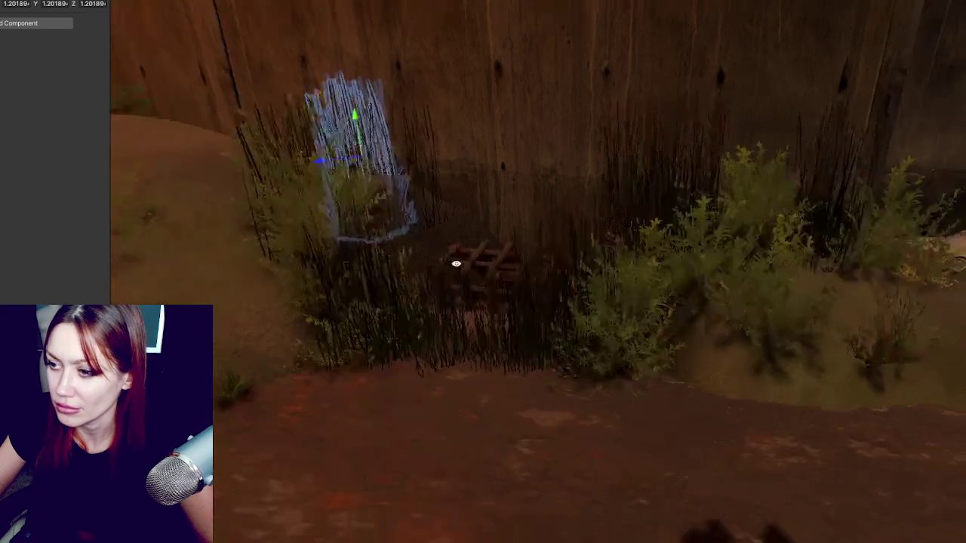
{"action": "scroll", "coordinate": [419, 257], "scroll_direction": "up", "scroll_amount": 4}
{"action": "left_click", "coordinate": [420, 257]}
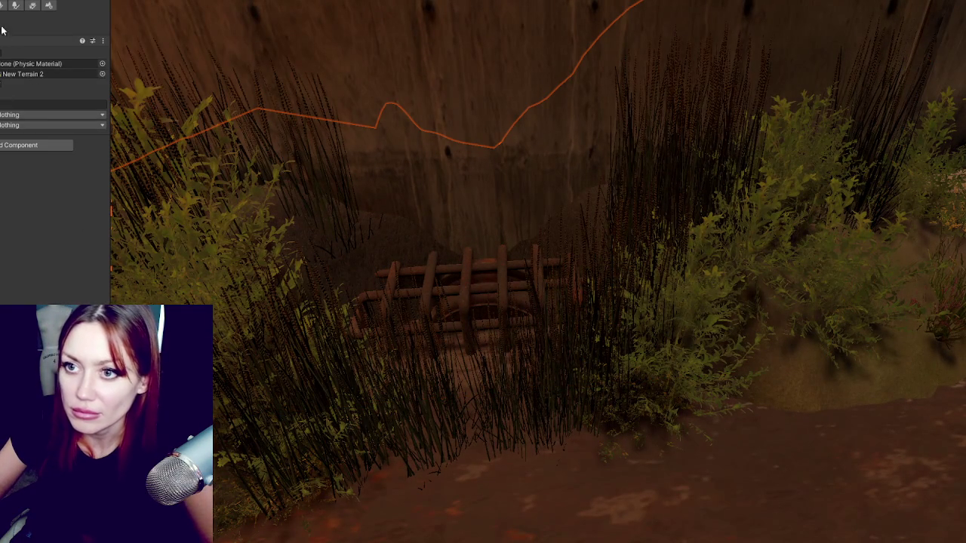
Step: Show the terrain painting brushes and Terrain Layers list, then frame the view on the grate
{"action": "left_click", "coordinate": [3, 6]}
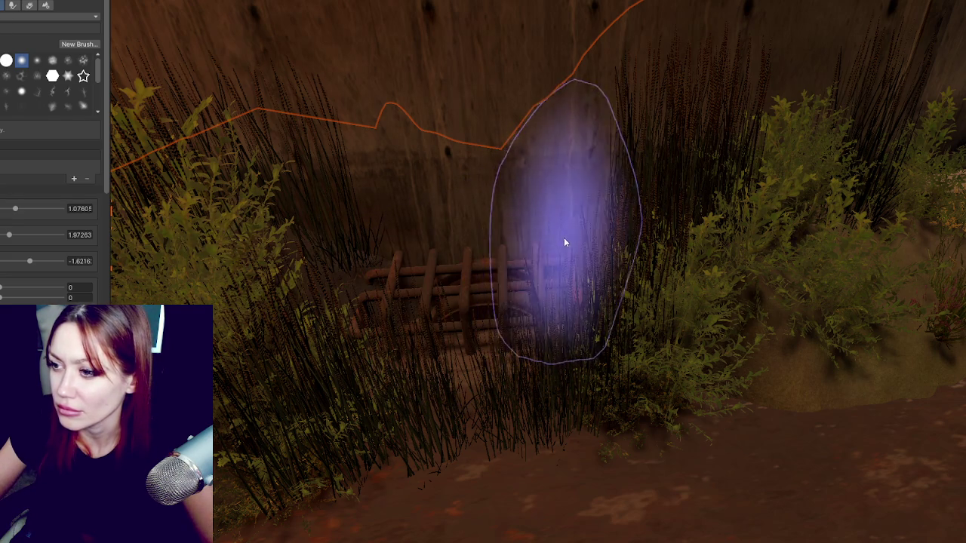
{"action": "scroll", "coordinate": [582, 243], "scroll_direction": "down", "scroll_amount": 5}
{"action": "scroll", "coordinate": [695, 218], "scroll_direction": "down", "scroll_amount": 5}
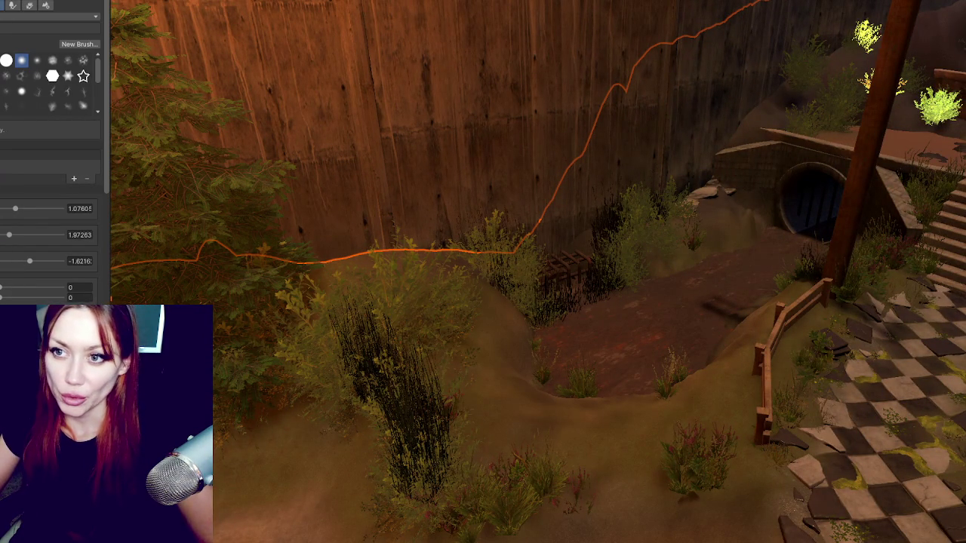
{"action": "scroll", "coordinate": [13, 221], "scroll_direction": "down", "scroll_amount": 10}
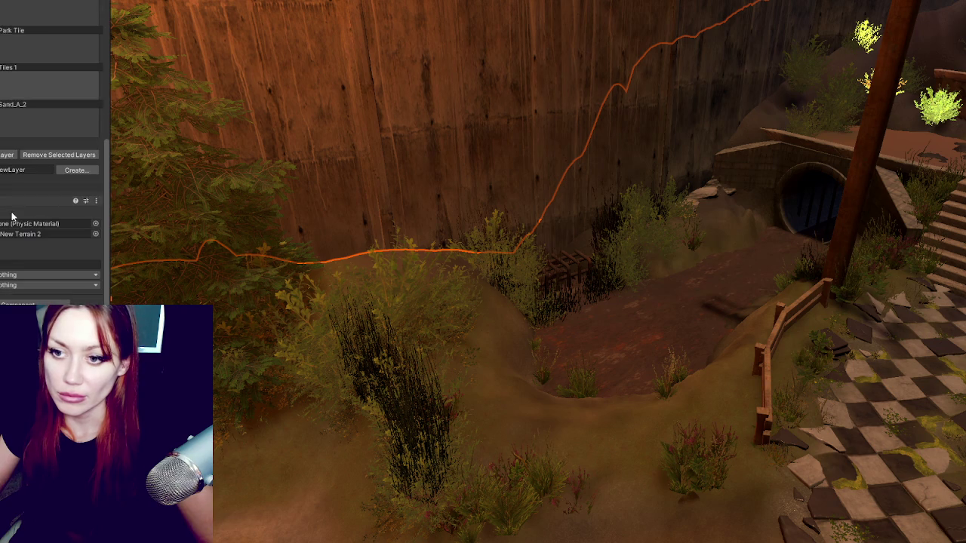
{"action": "key", "text": "f"}
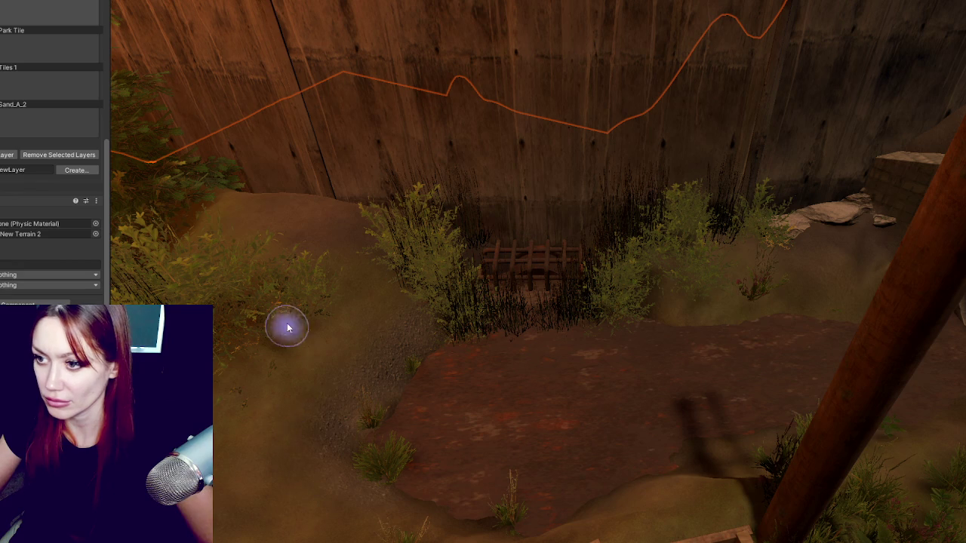
{"action": "mouse_move", "coordinate": [484, 398]}
{"action": "left_mouse_down"}
{"action": "mouse_move", "coordinate": [593, 319]}
{"action": "mouse_move", "coordinate": [444, 429]}
{"action": "left_mouse_up"}
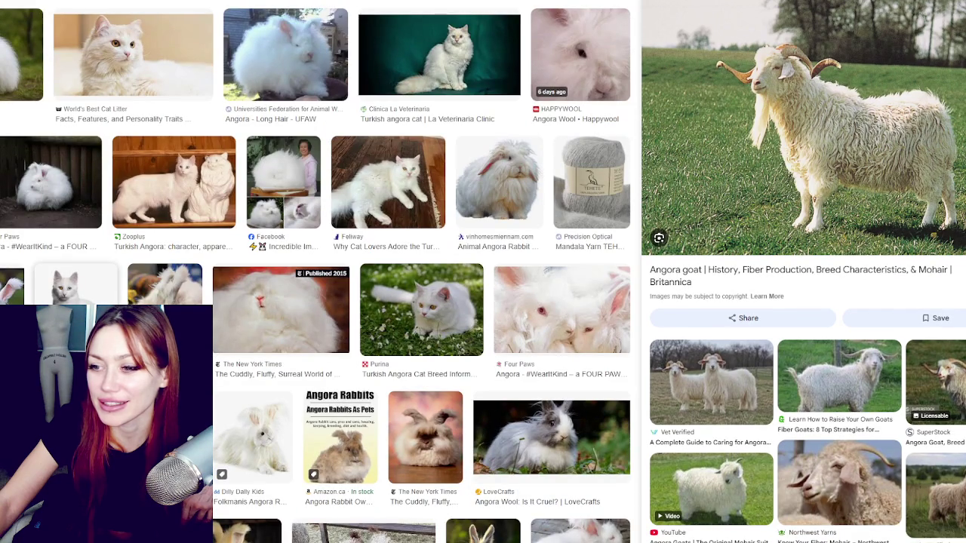
Step: Preview the Angora rabbit and Turkish Angora cat images in the results
{"action": "scroll", "coordinate": [315, 271], "scroll_direction": "down", "scroll_amount": 3}
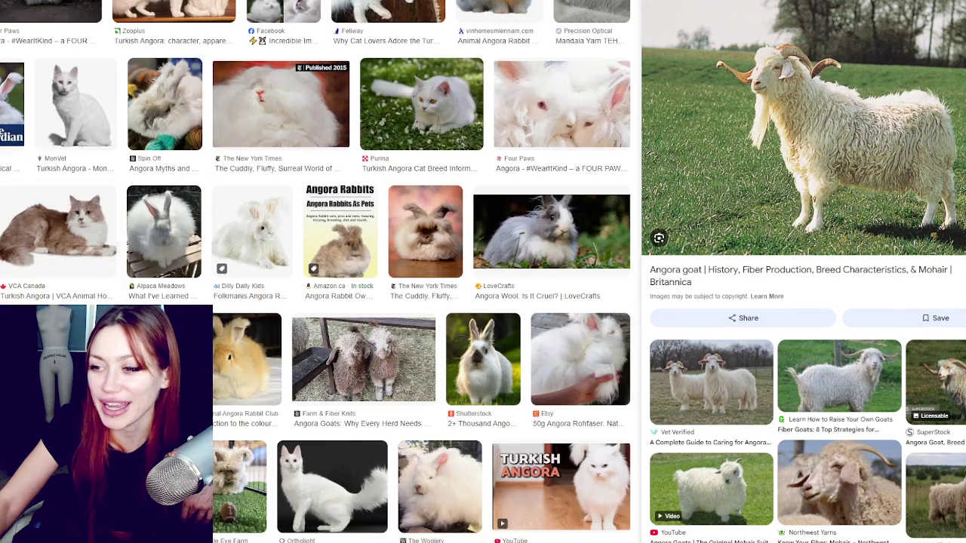
{"action": "scroll", "coordinate": [89, 250], "scroll_direction": "down", "scroll_amount": 4}
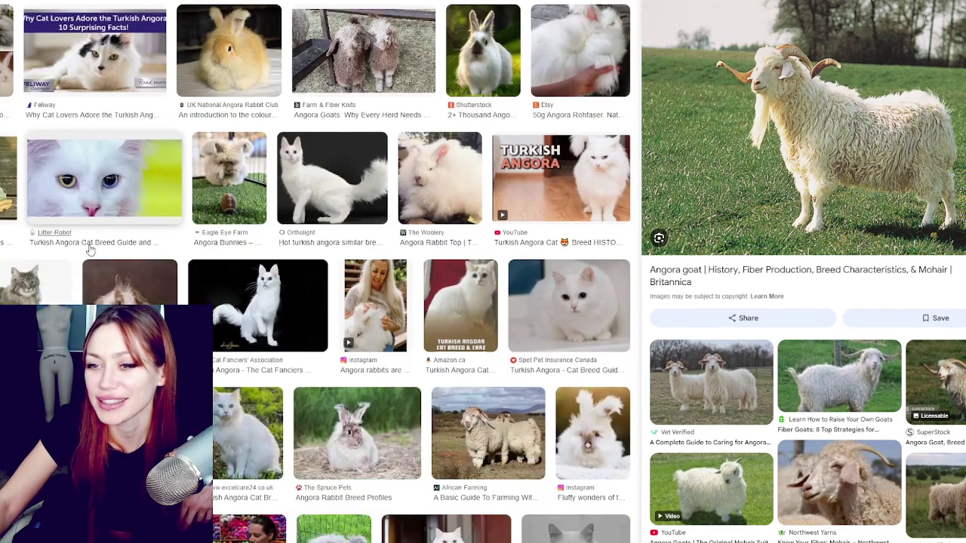
{"action": "left_click", "coordinate": [10, 187]}
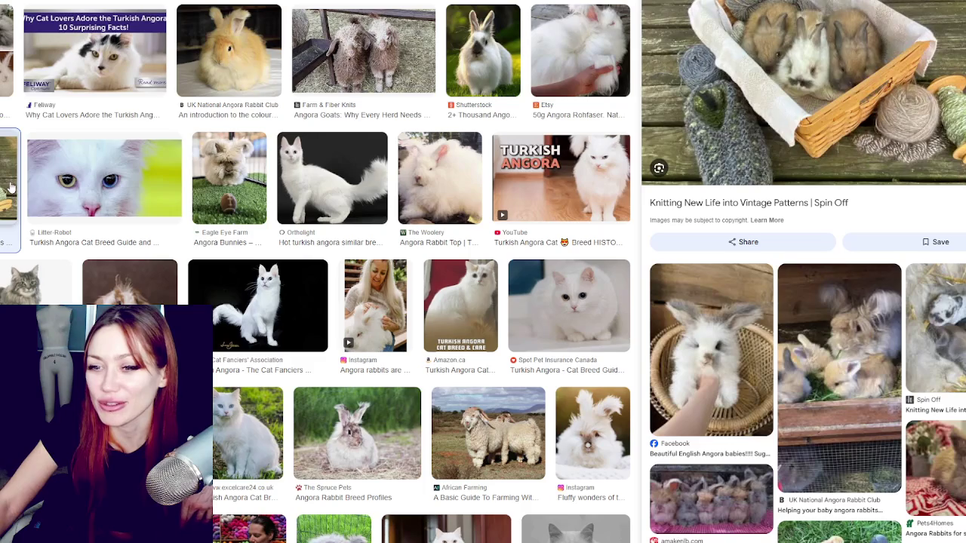
{"action": "scroll", "coordinate": [10, 187], "scroll_direction": "down", "scroll_amount": 5}
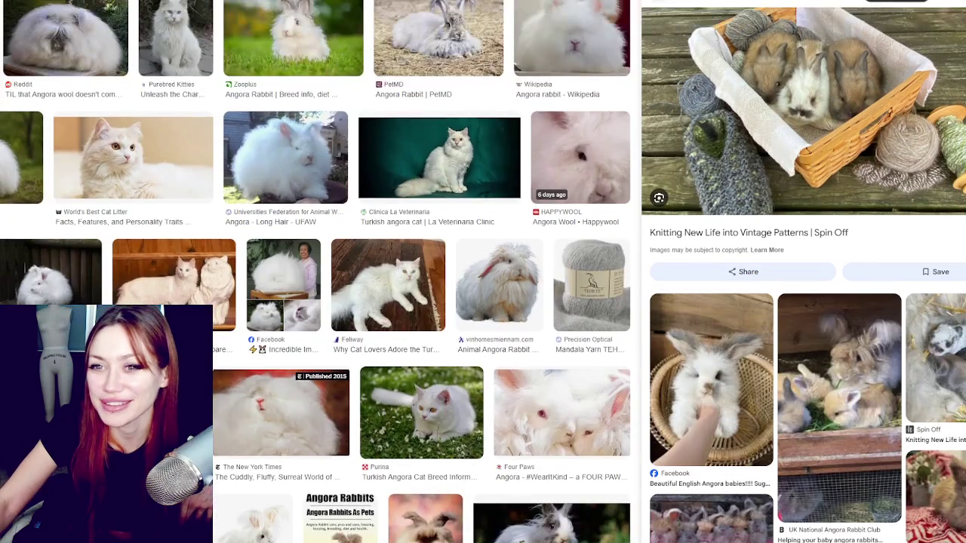
{"action": "left_click", "coordinate": [572, 38]}
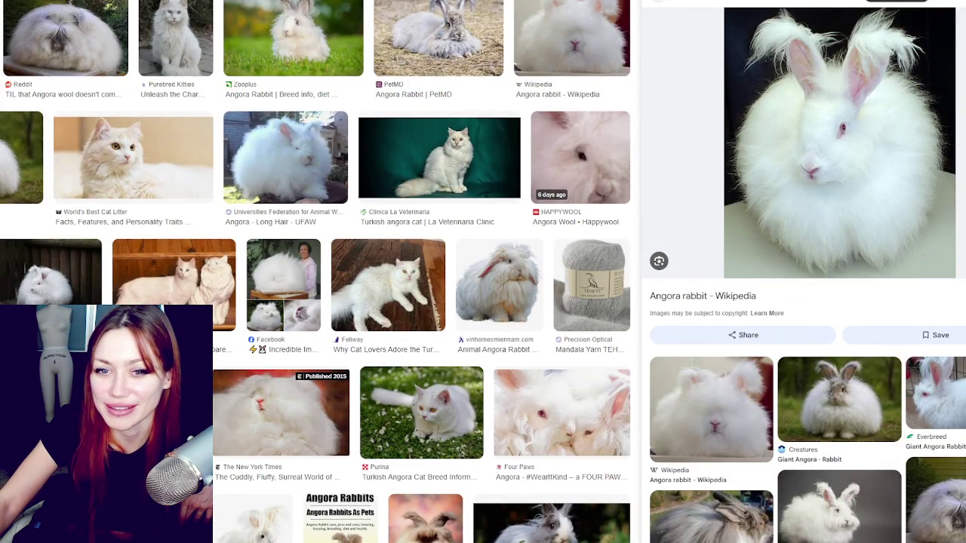
{"action": "key", "text": "Right"}
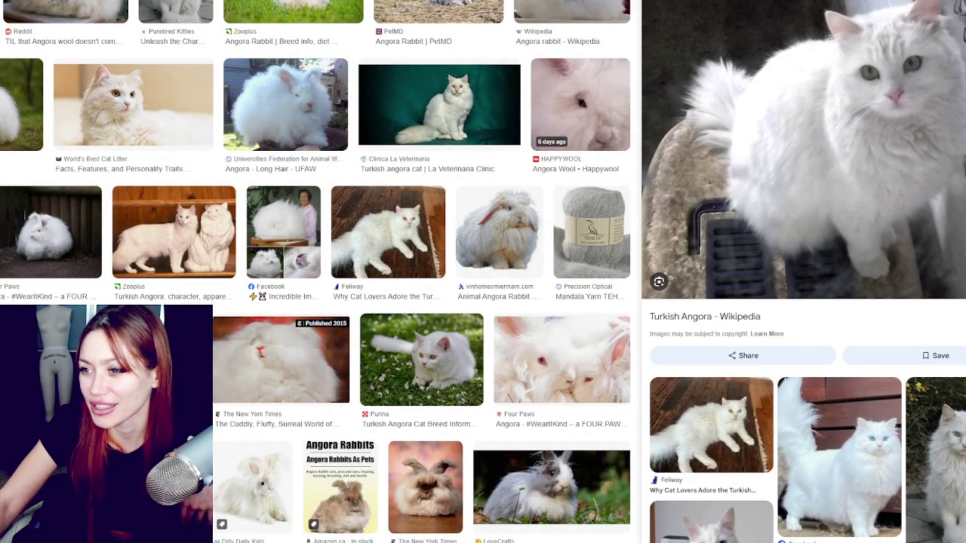
{"action": "scroll", "coordinate": [13, 281], "scroll_direction": "up", "scroll_amount": 1}
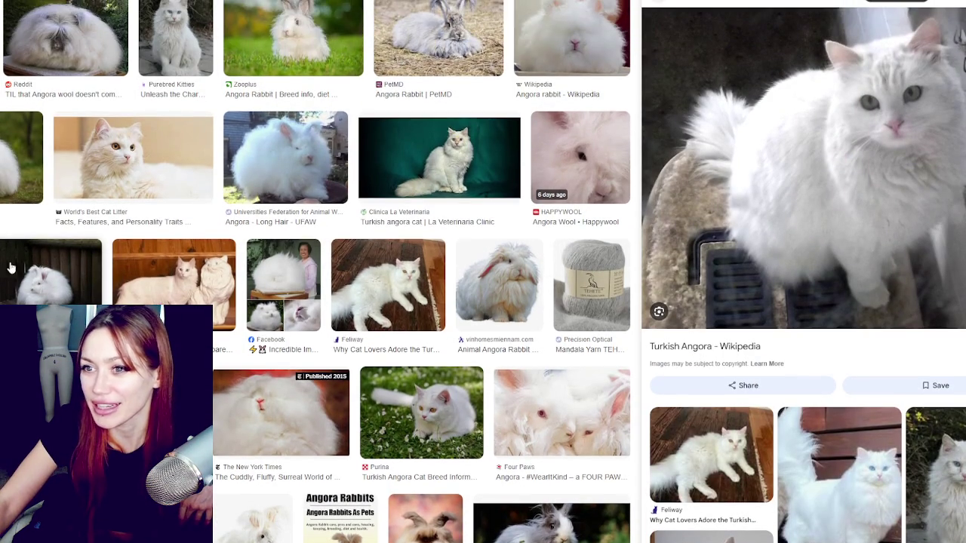
{"action": "left_click", "coordinate": [179, 14]}
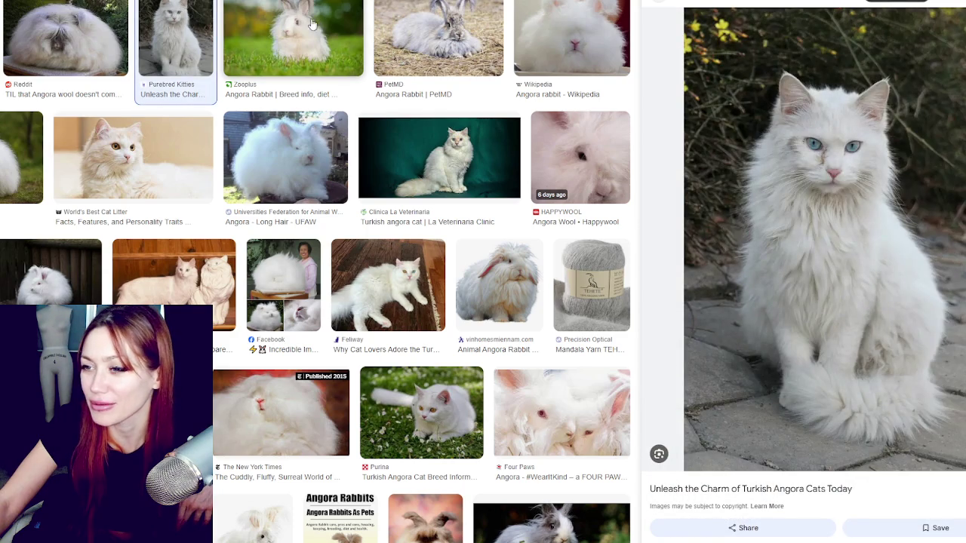
{"action": "left_click", "coordinate": [571, 37]}
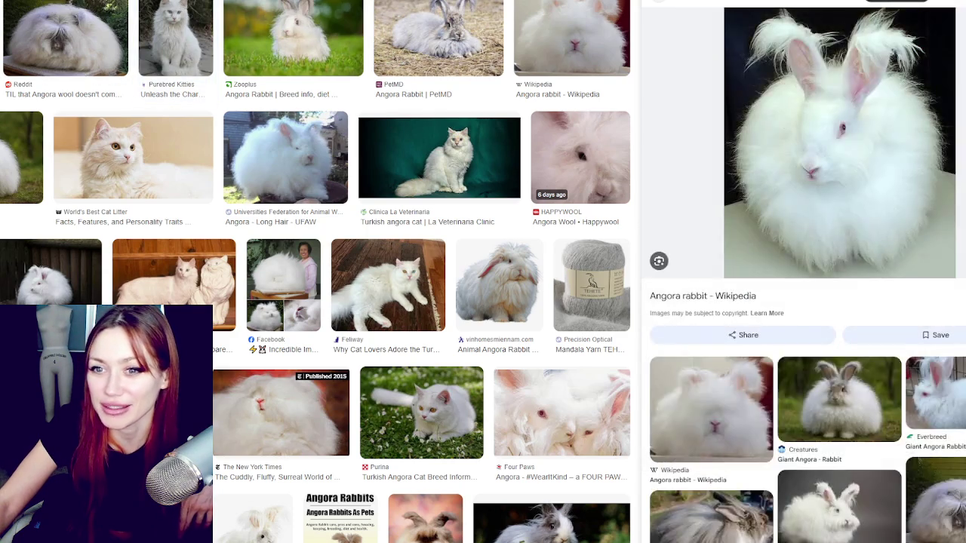
Step: Preview the Angora goats image and open the related white goats photo
{"action": "scroll", "coordinate": [315, 272], "scroll_direction": "down", "scroll_amount": 2}
{"action": "scroll", "coordinate": [27, 153], "scroll_direction": "down", "scroll_amount": 5}
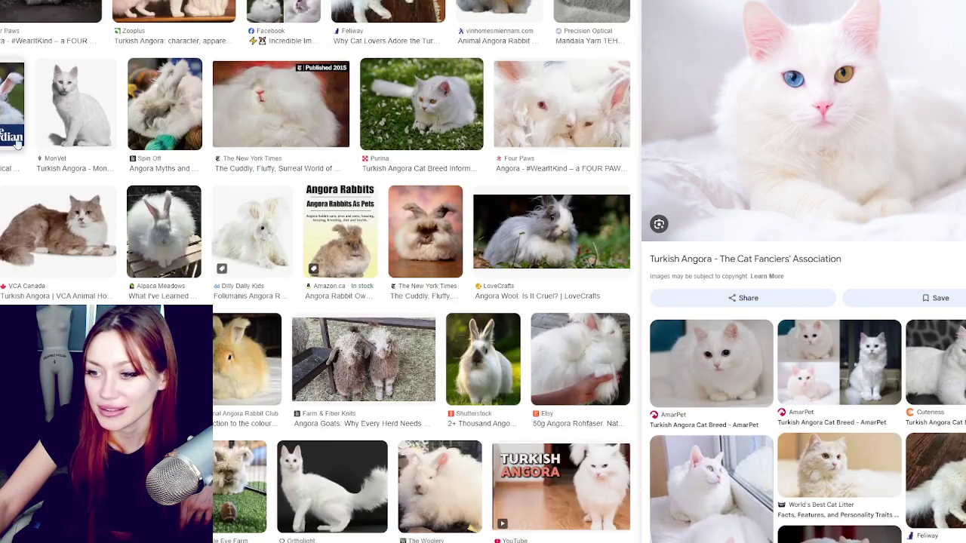
{"action": "left_click", "coordinate": [385, 154]}
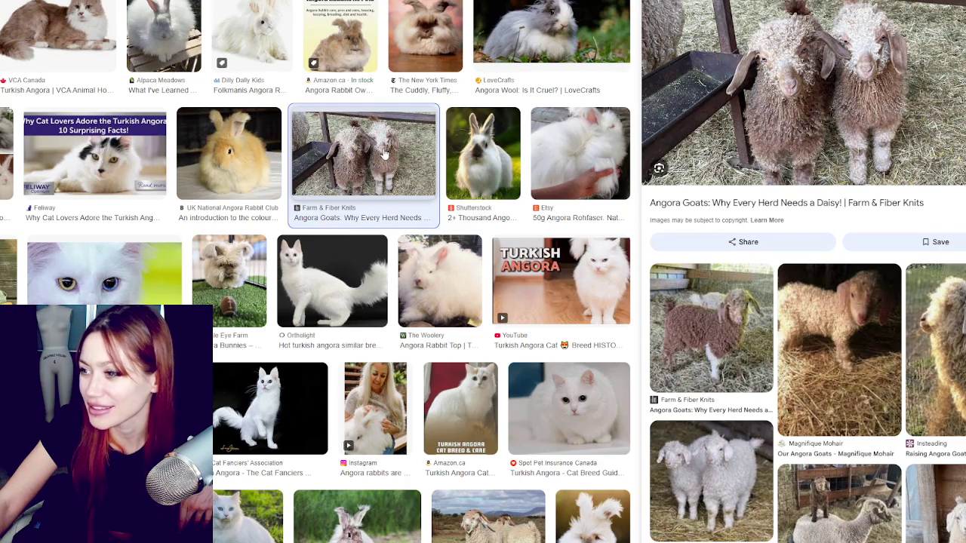
{"action": "left_click", "coordinate": [717, 444]}
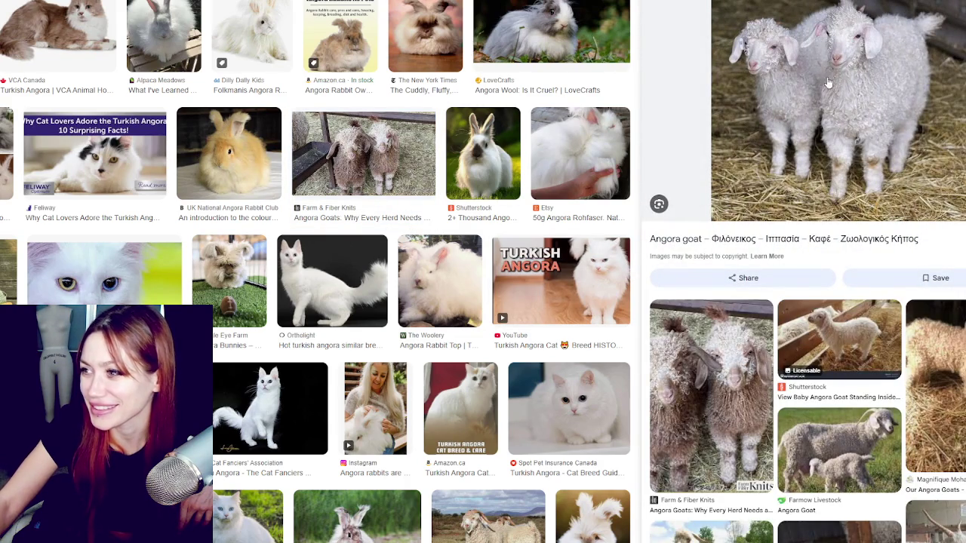
{"action": "scroll", "coordinate": [822, 89], "scroll_direction": "down", "scroll_amount": 2}
{"action": "scroll", "coordinate": [817, 94], "scroll_direction": "up", "scroll_amount": 2}
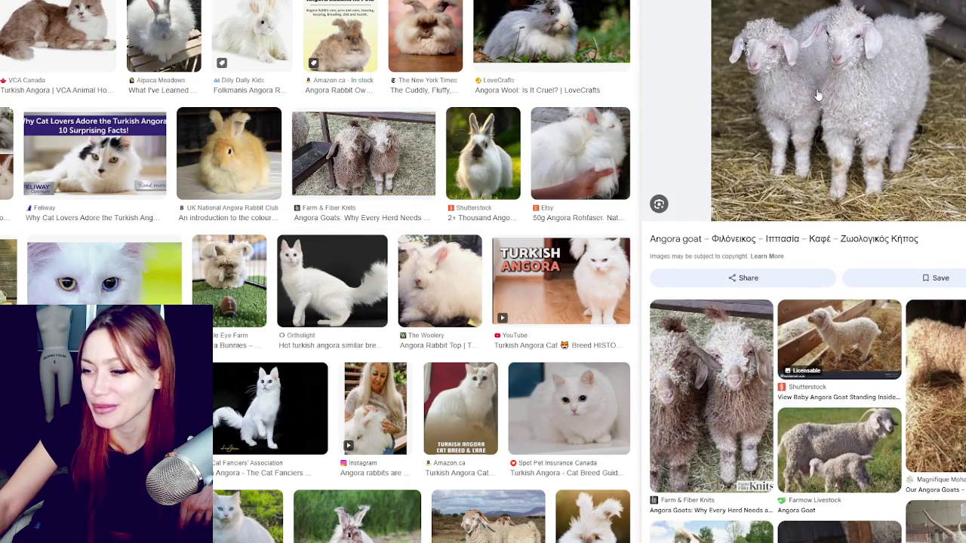
{"action": "scroll", "coordinate": [142, 120], "scroll_direction": "down", "scroll_amount": 5}
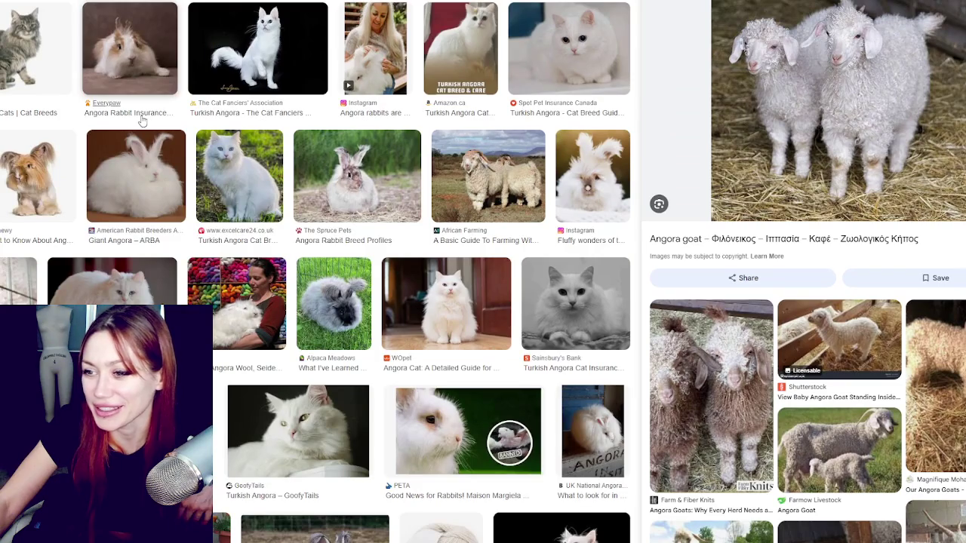
Step: View and enlarge the baby Angora goat pictures in the preview panel
{"action": "scroll", "coordinate": [142, 120], "scroll_direction": "down", "scroll_amount": 1}
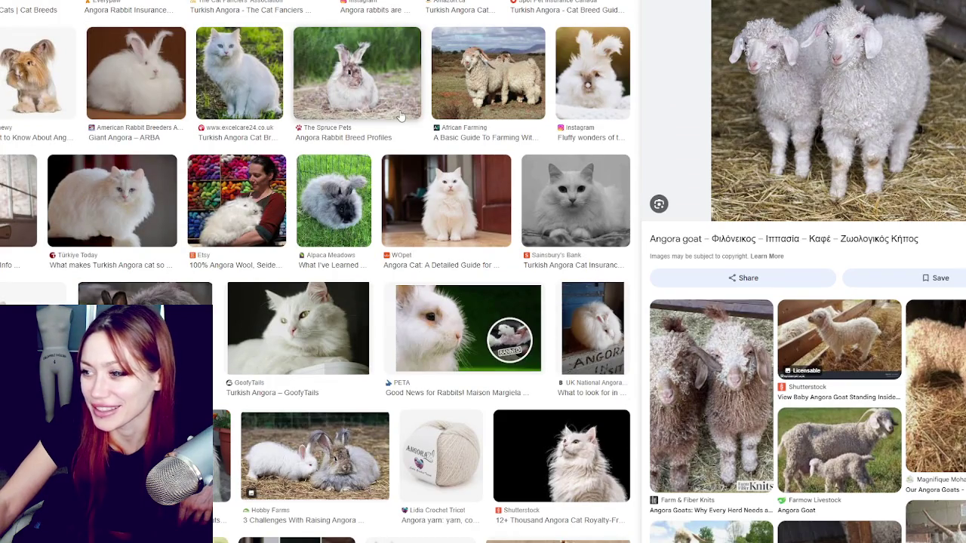
{"action": "left_click", "coordinate": [837, 347]}
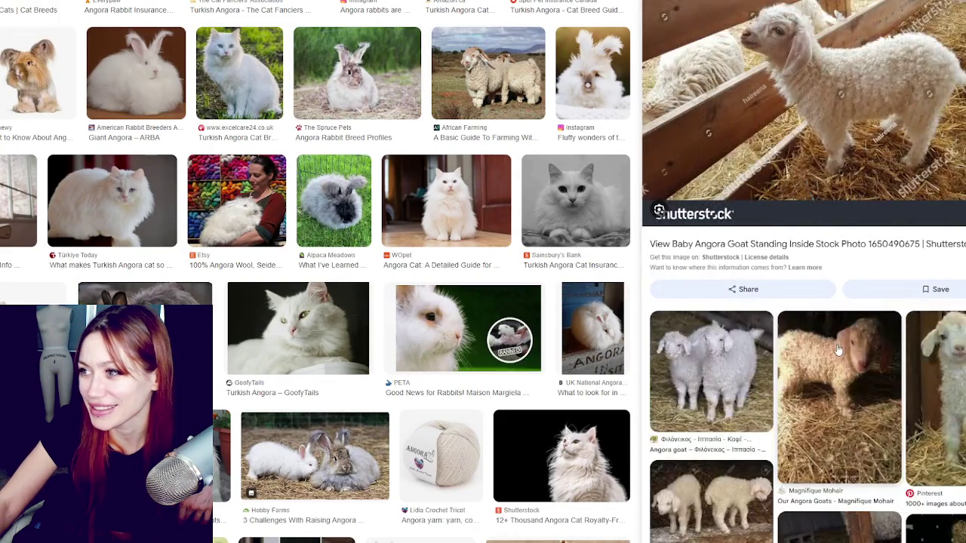
{"action": "scroll", "coordinate": [856, 437], "scroll_direction": "down", "scroll_amount": 2}
{"action": "left_click", "coordinate": [830, 411]}
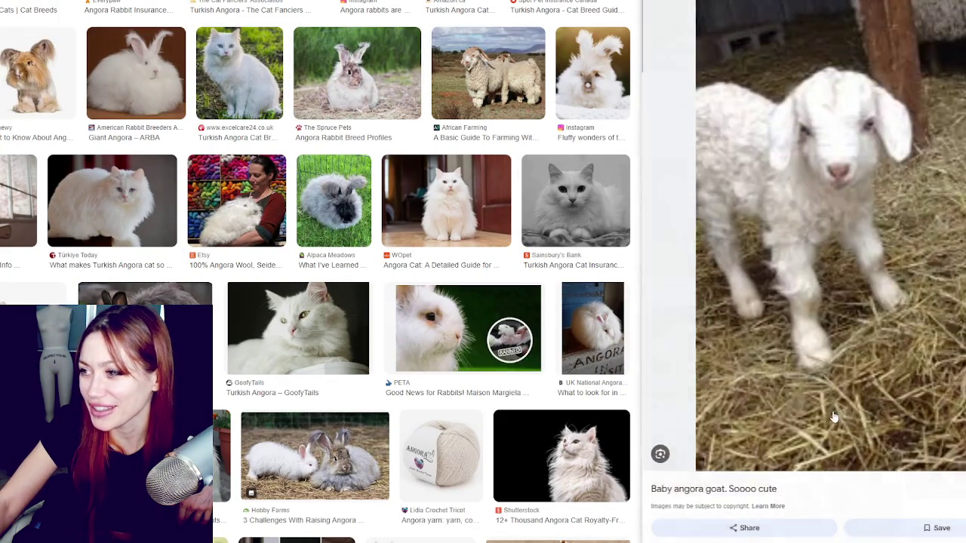
{"action": "scroll", "coordinate": [828, 407], "scroll_direction": "down", "scroll_amount": 3}
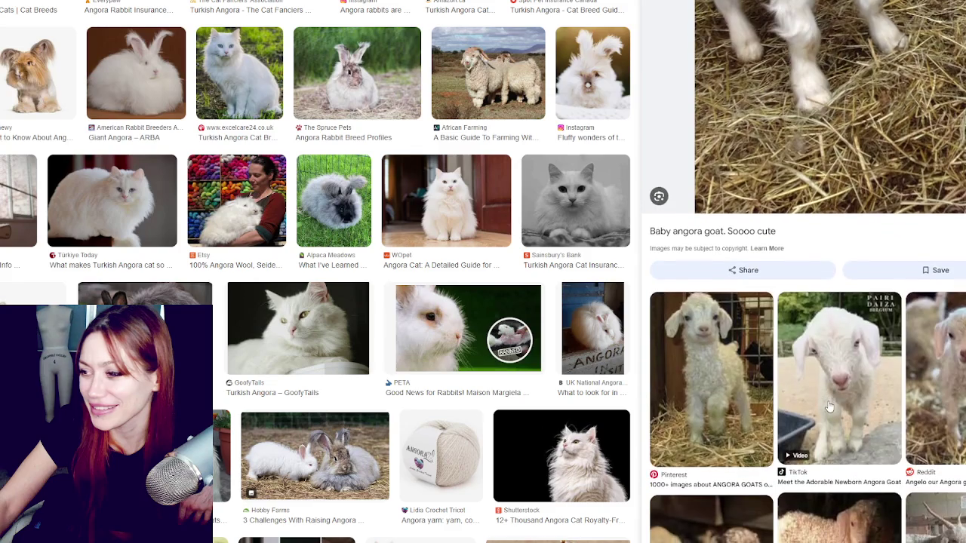
{"action": "scroll", "coordinate": [819, 379], "scroll_direction": "down", "scroll_amount": 1}
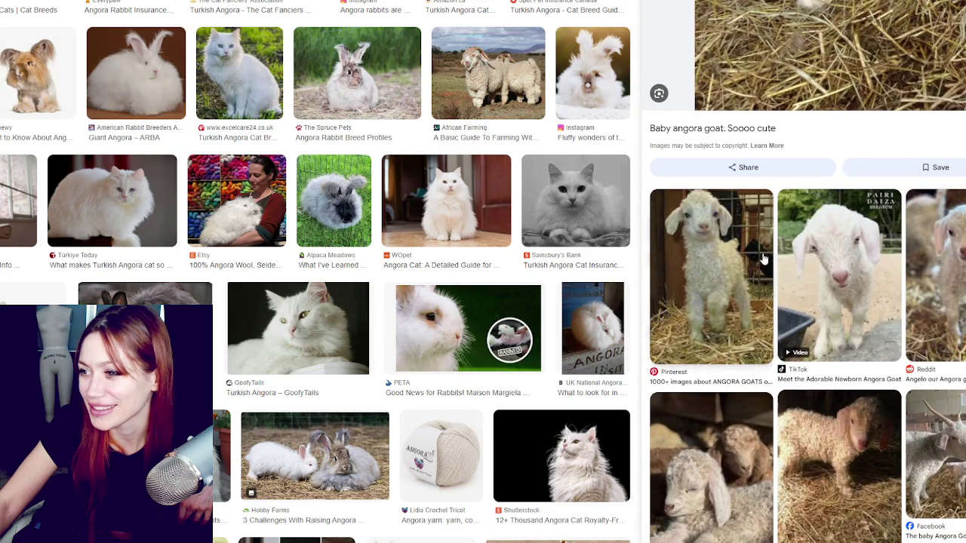
Step: View the Pinterest and Reddit goat kid photos, then preview KatKin's white Angora cat
{"action": "left_click", "coordinate": [710, 287]}
{"action": "scroll", "coordinate": [822, 385], "scroll_direction": "down", "scroll_amount": 2}
{"action": "left_click", "coordinate": [713, 316]}
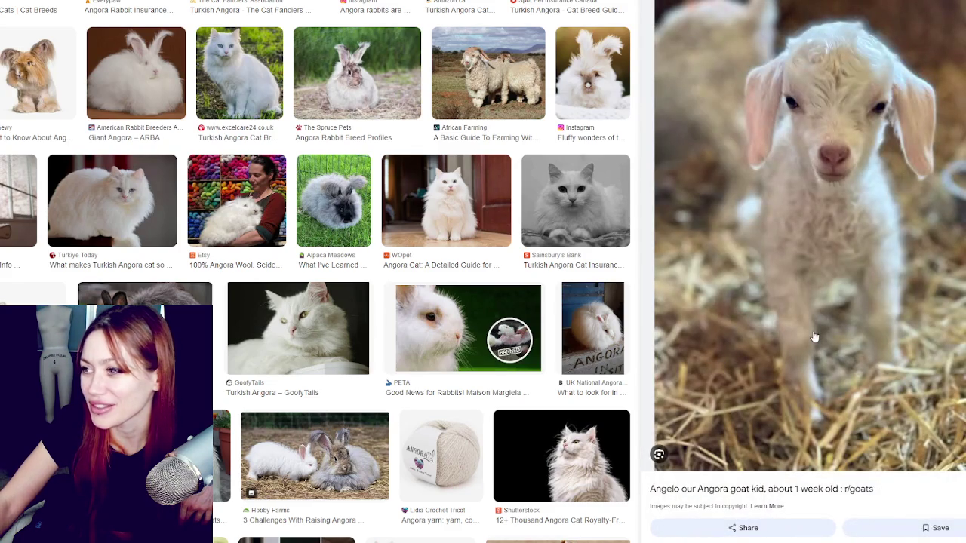
{"action": "scroll", "coordinate": [602, 306], "scroll_direction": "down", "scroll_amount": 3}
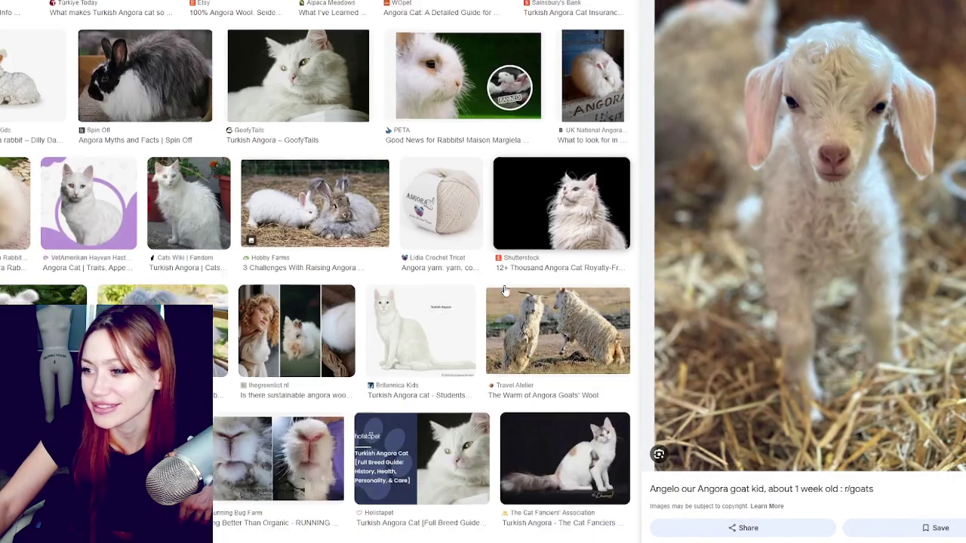
{"action": "scroll", "coordinate": [149, 294], "scroll_direction": "down", "scroll_amount": 2}
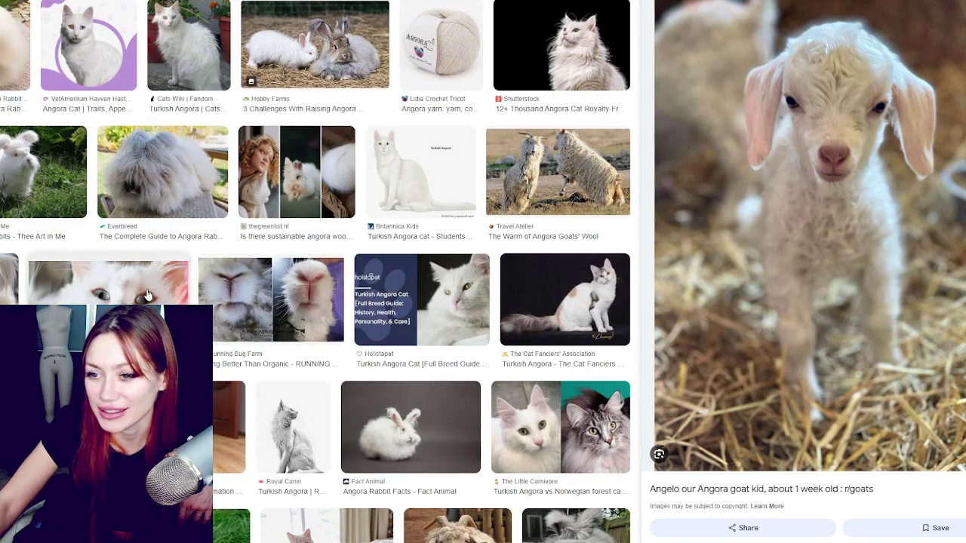
{"action": "left_click", "coordinate": [148, 294]}
{"action": "left_click", "coordinate": [149, 294]}
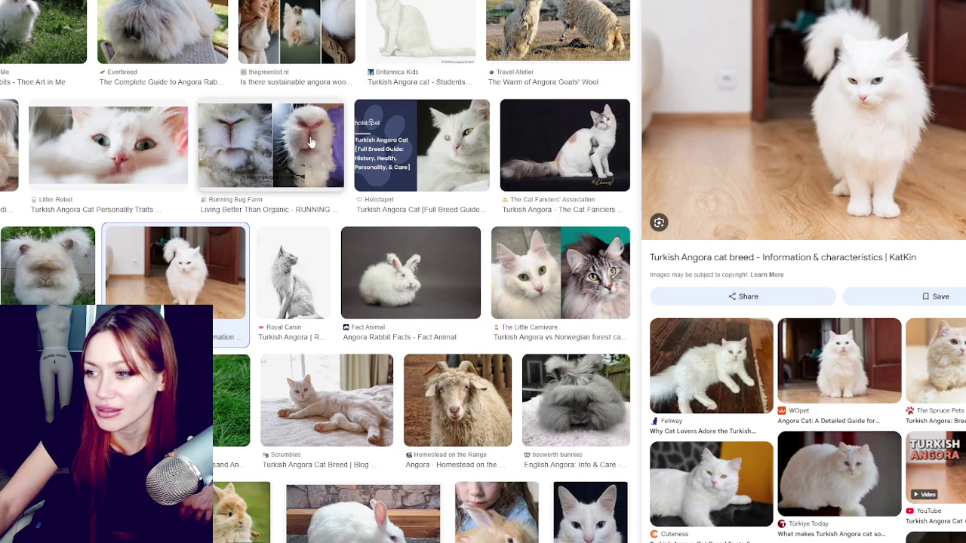
Step: Preview the odd-eyed white cat and KatKin's Angora lying on its back, then return to Unity
{"action": "scroll", "coordinate": [305, 139], "scroll_direction": "down", "scroll_amount": 2}
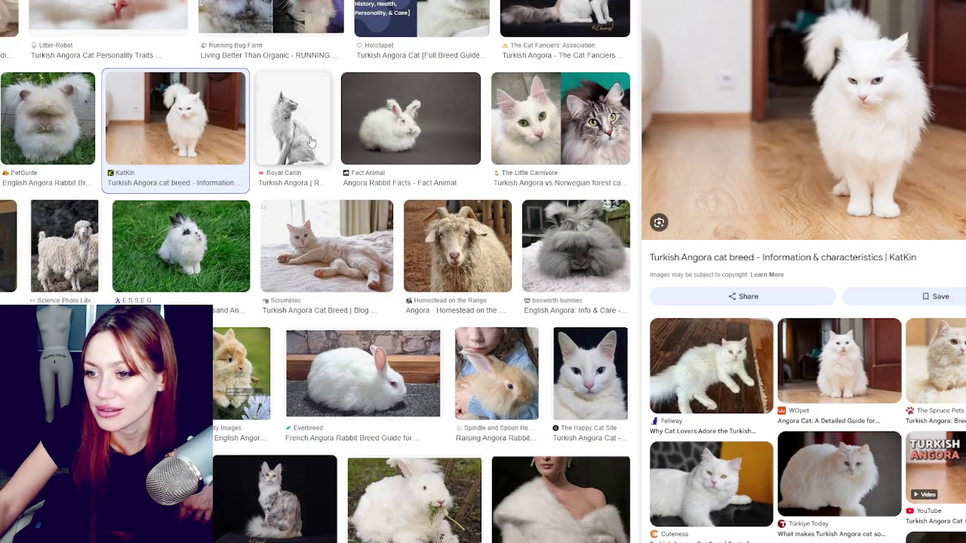
{"action": "scroll", "coordinate": [311, 142], "scroll_direction": "down", "scroll_amount": 5}
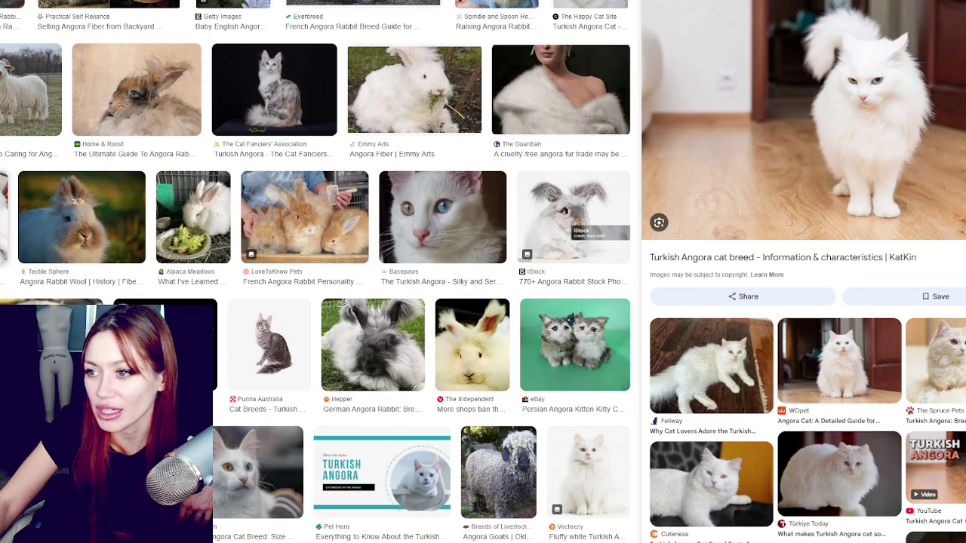
{"action": "left_click", "coordinate": [404, 207]}
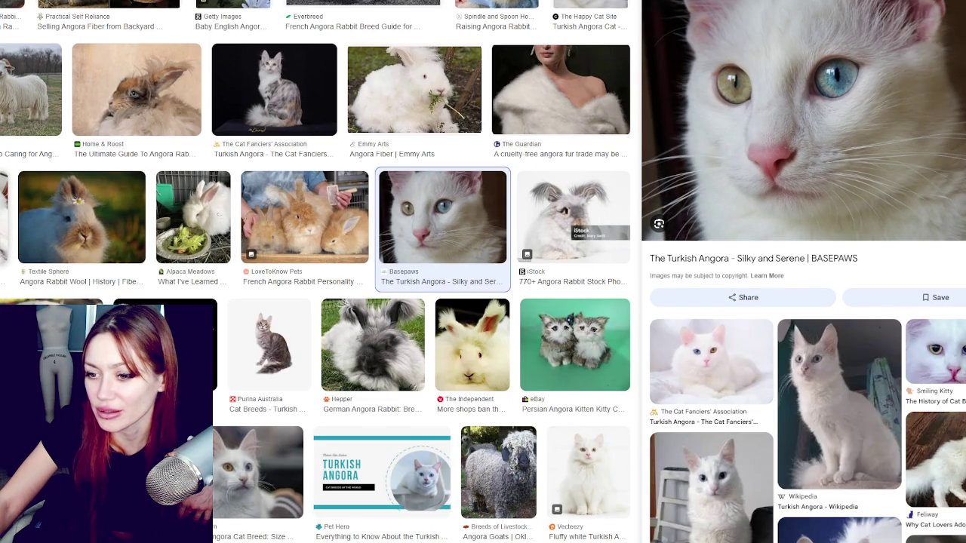
{"action": "left_click", "coordinate": [221, 473]}
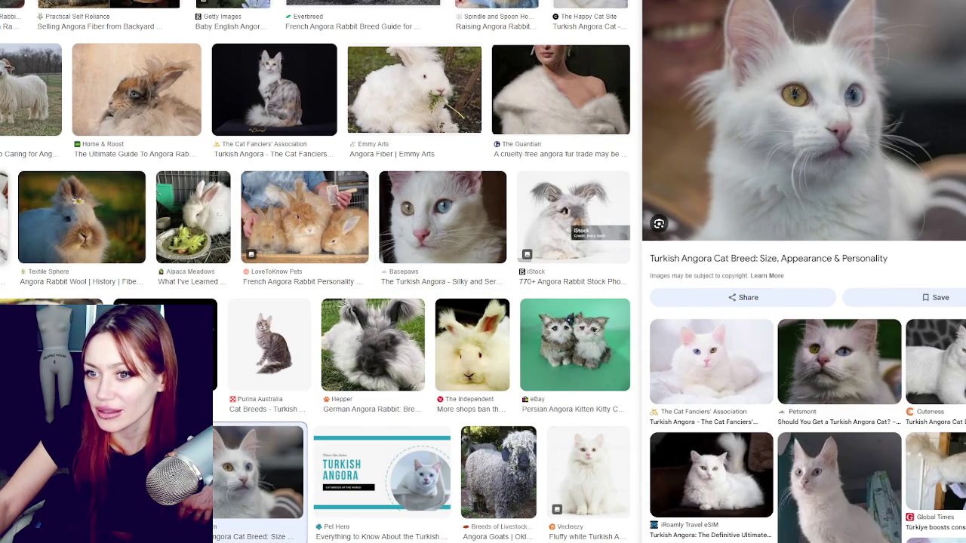
{"action": "left_click", "coordinate": [6, 218]}
{"action": "scroll", "coordinate": [214, 257], "scroll_direction": "down", "scroll_amount": 4}
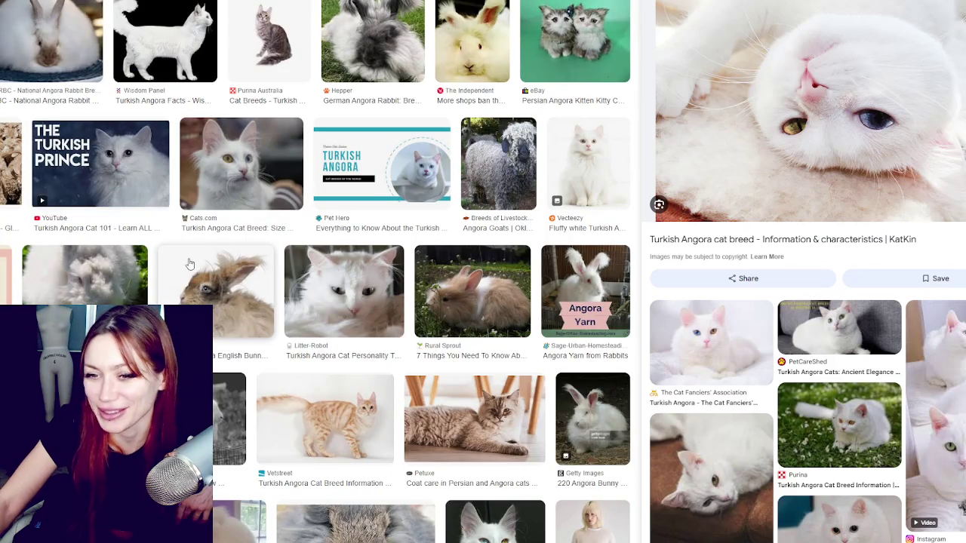
{"action": "scroll", "coordinate": [440, 66], "scroll_direction": "up", "scroll_amount": 9}
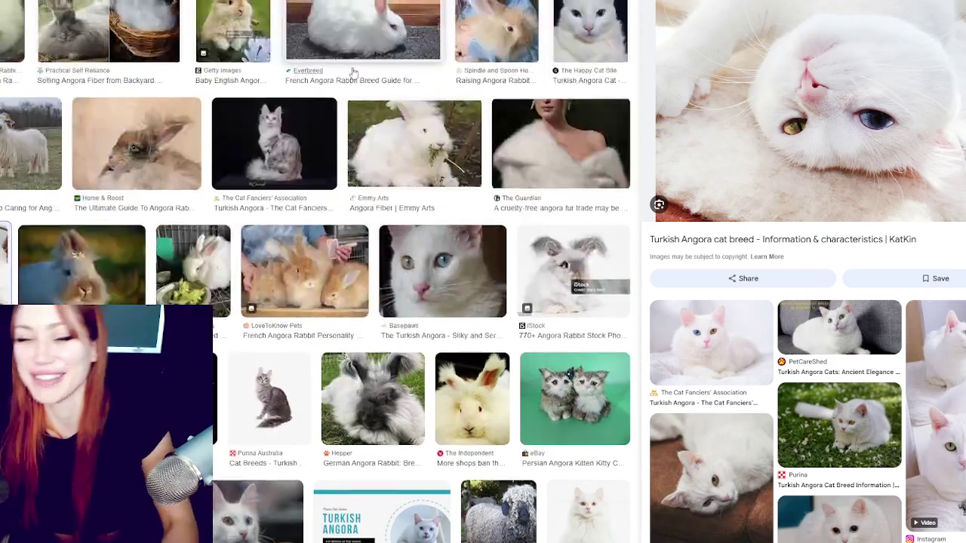
{"action": "scroll", "coordinate": [440, 66], "scroll_direction": "up", "scroll_amount": 10}
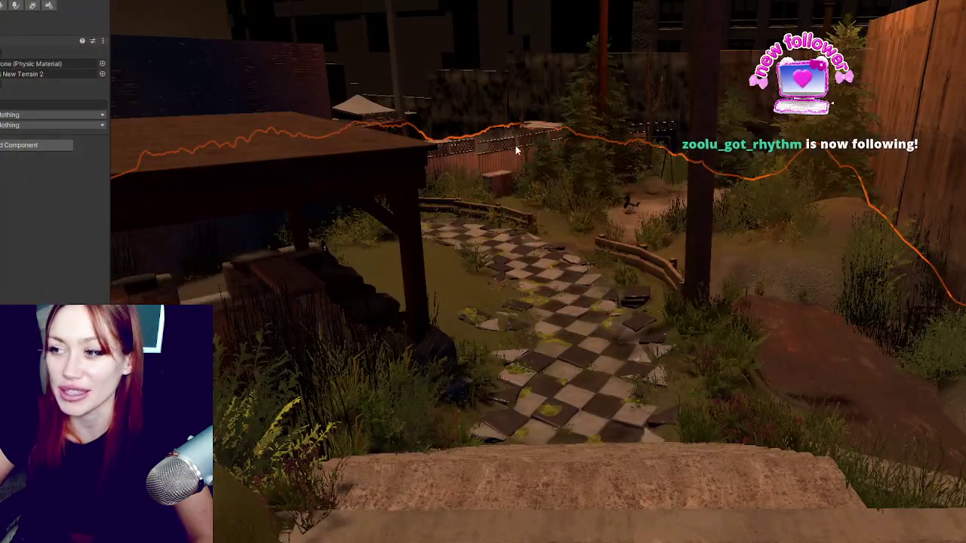
{"action": "left_click", "coordinate": [516, 151]}
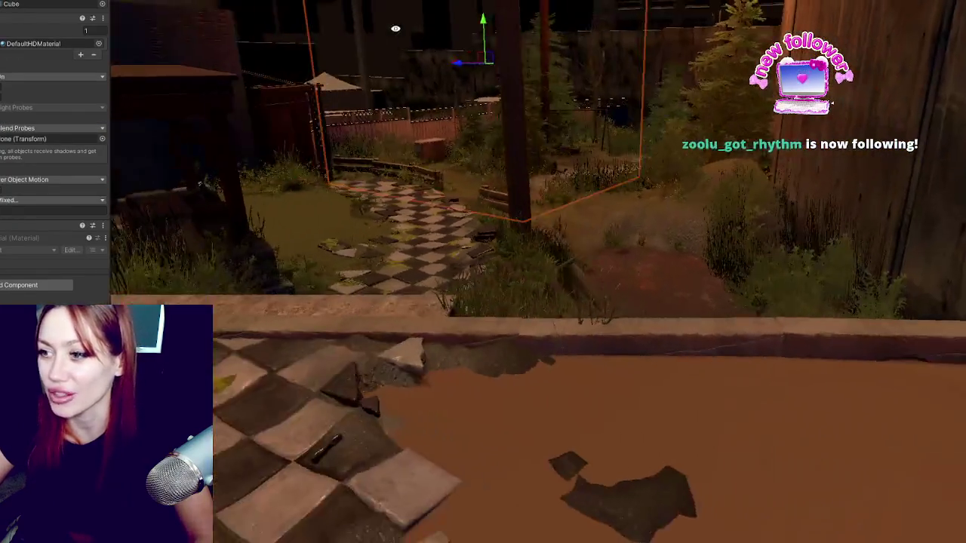
Step: Fly the view to the drain pipe under the stone stairs and select the orange Bush_B
{"action": "left_click_drag", "start_coordinate": [395, 28], "coordinate": [309, 61]}
{"action": "left_click", "coordinate": [414, 150]}
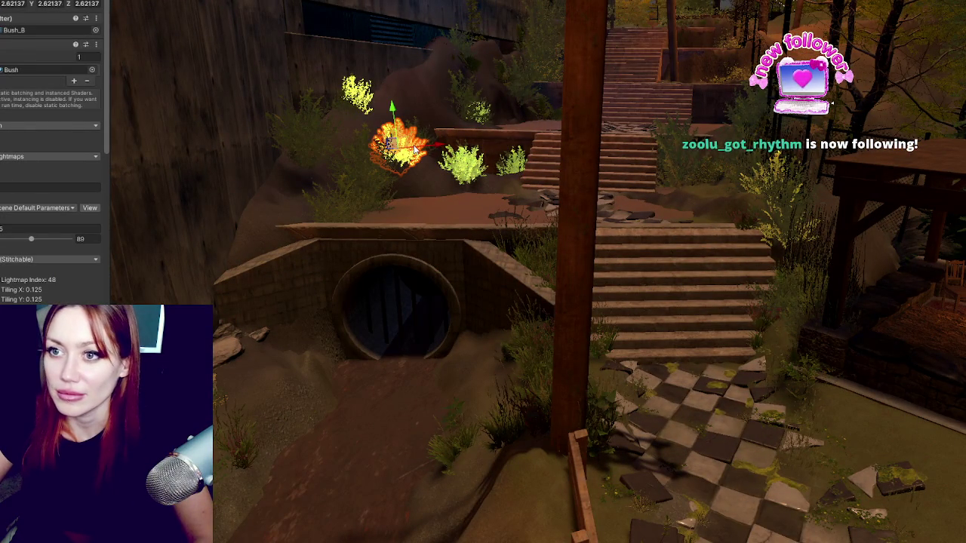
{"action": "scroll", "coordinate": [53, 151], "scroll_direction": "down", "scroll_amount": 3}
{"action": "left_click_drag", "start_coordinate": [408, 136], "coordinate": [473, 151]}
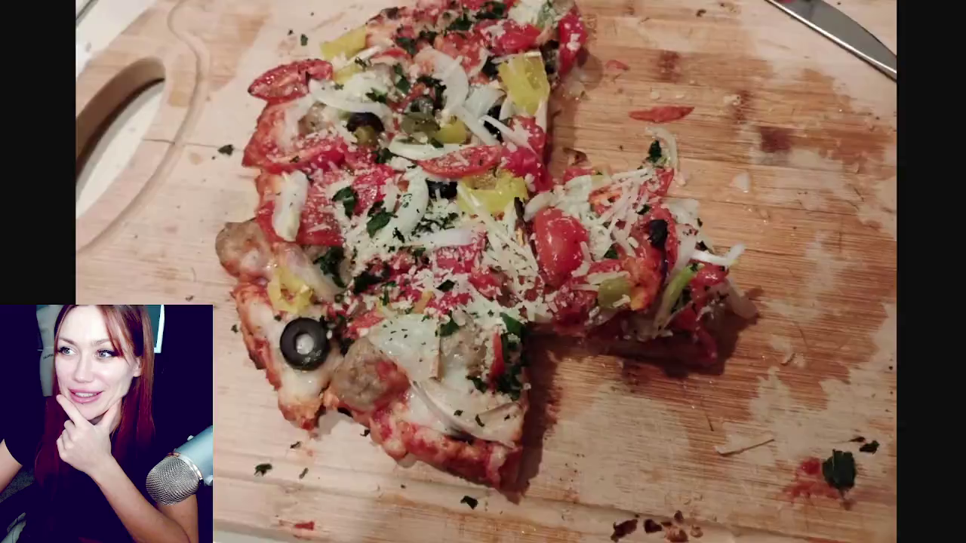
Step: Advance the photo viewer to the next food photo
{"action": "left_click", "coordinate": [12, 288]}
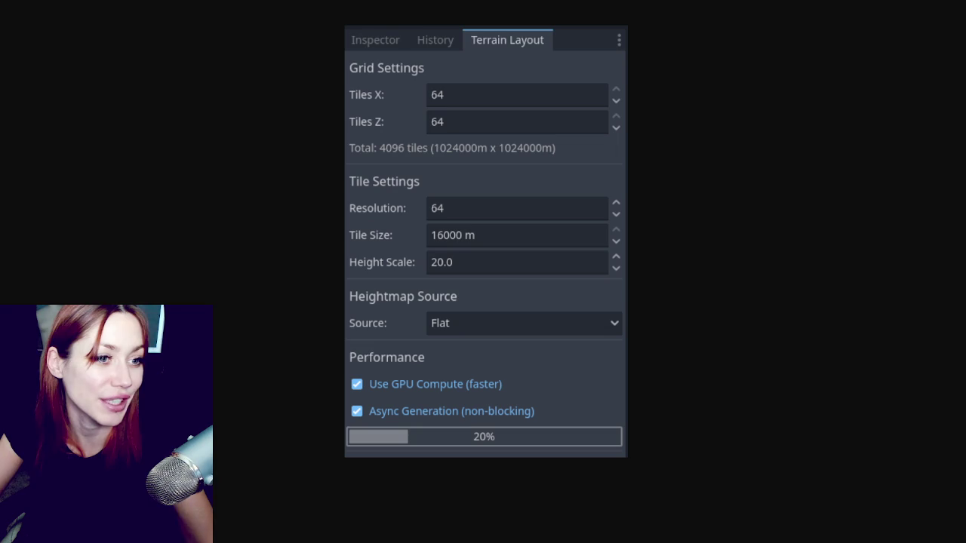
Step: Undock the Terrain Layout panel so it collapses to a small floating rectangle
{"action": "left_click_drag", "start_coordinate": [507, 39], "coordinate": [530, 9]}
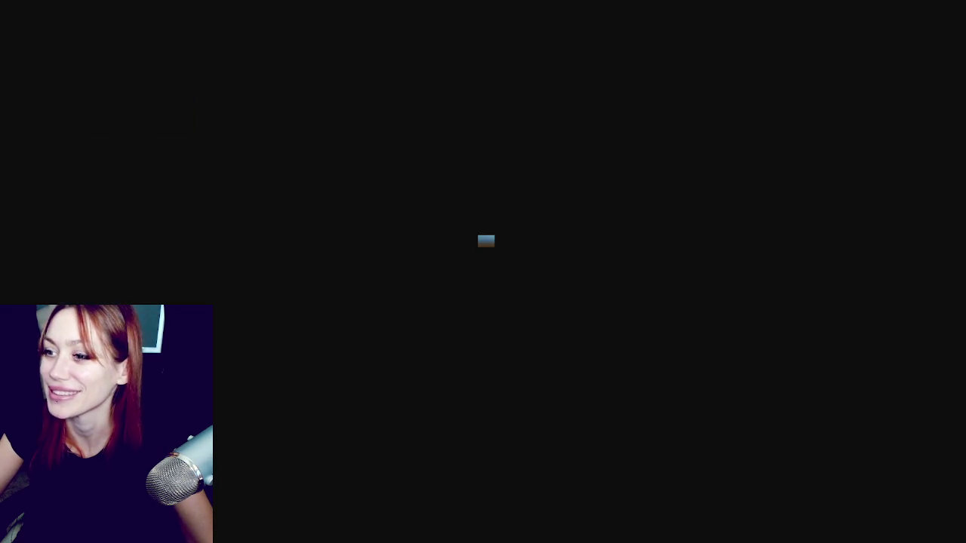